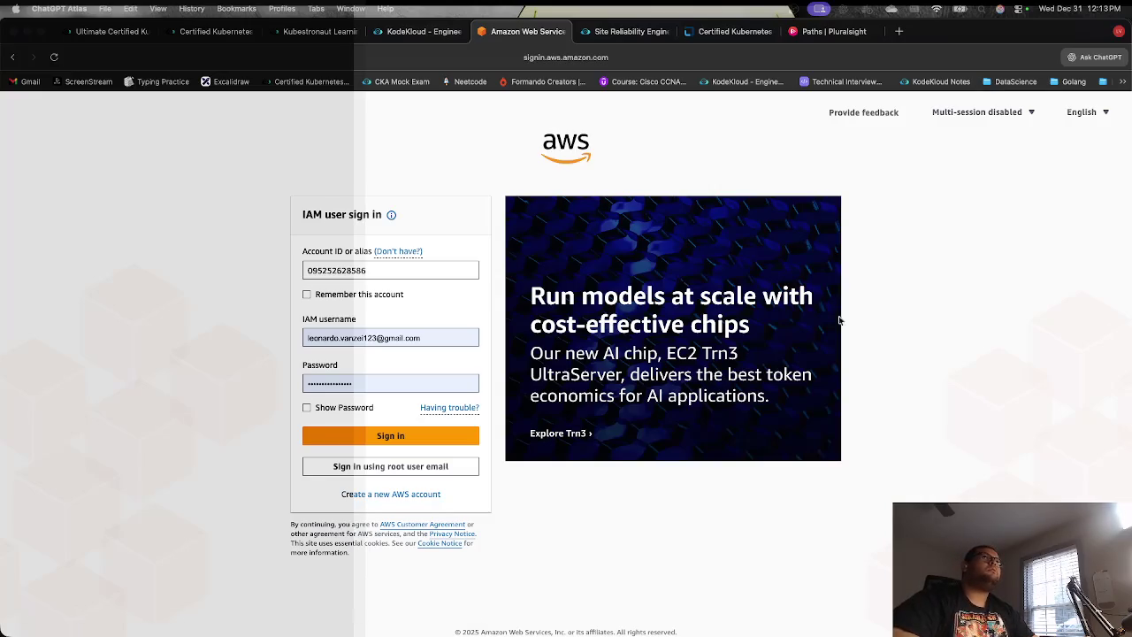
Step: In a new ChatGPT tab, ask how to spell 'practicioner'
left_click(888, 33)
left_click(899, 31)
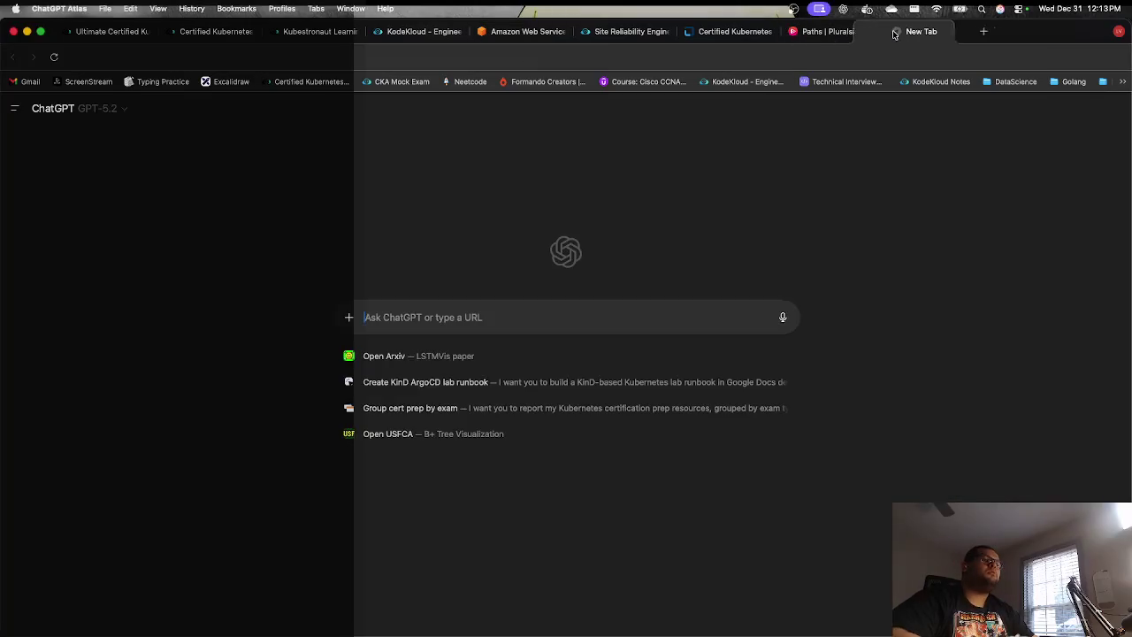
type("practicioner")
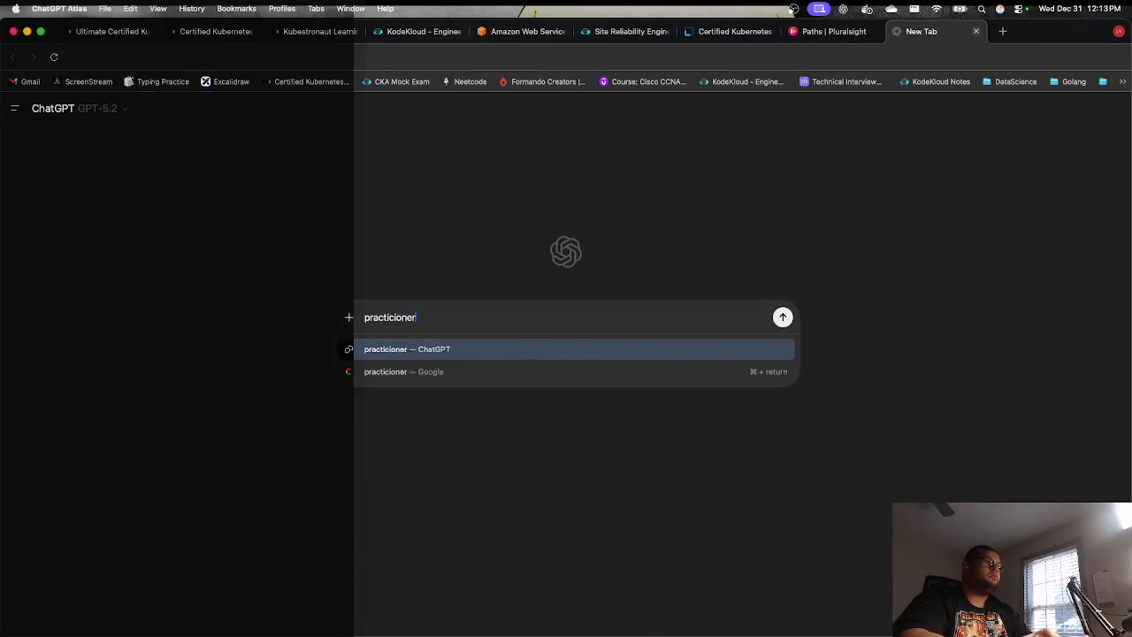
key("Return")
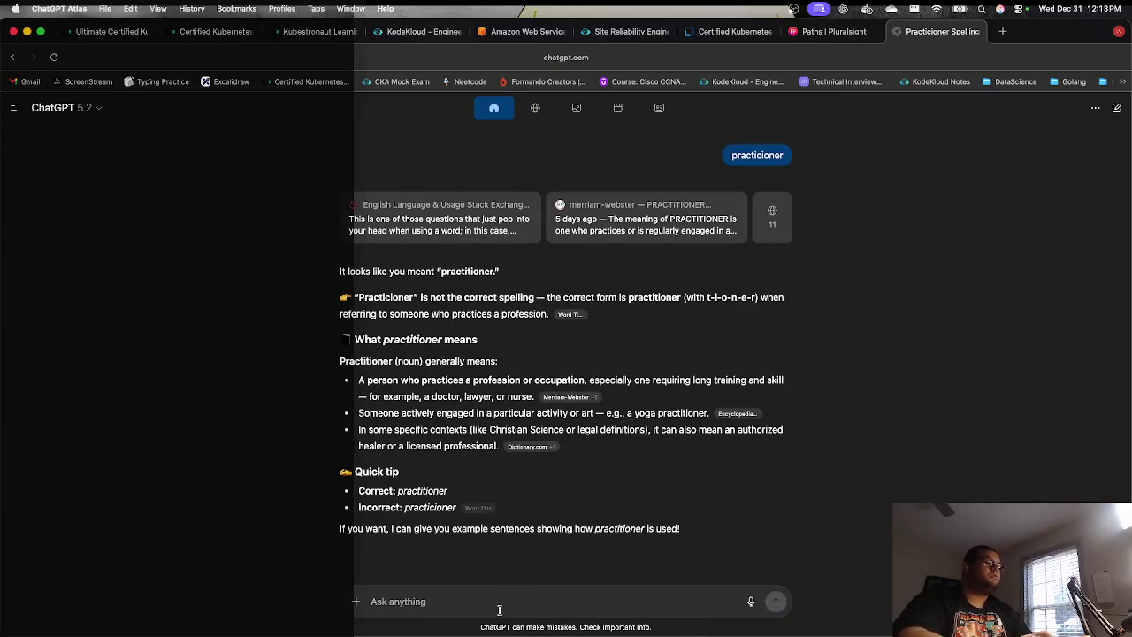
Step: Ask ChatGPT about 'practicioner aws' and open the AWS Certified Cloud Practitioner details
type("practicioner aws")
key("Return")
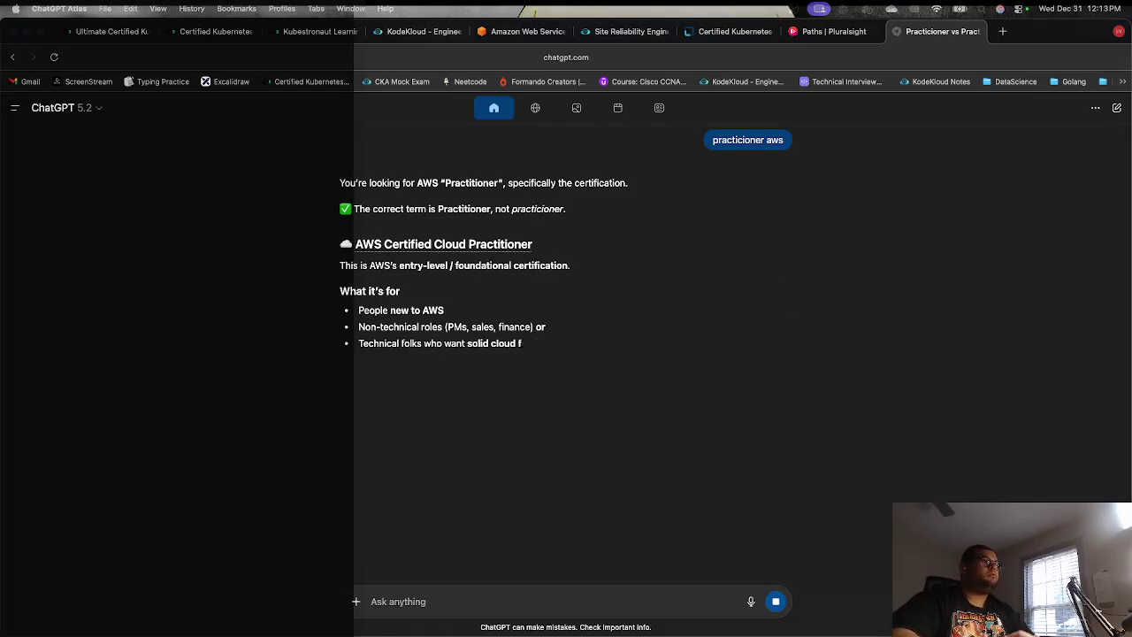
left_click(447, 247)
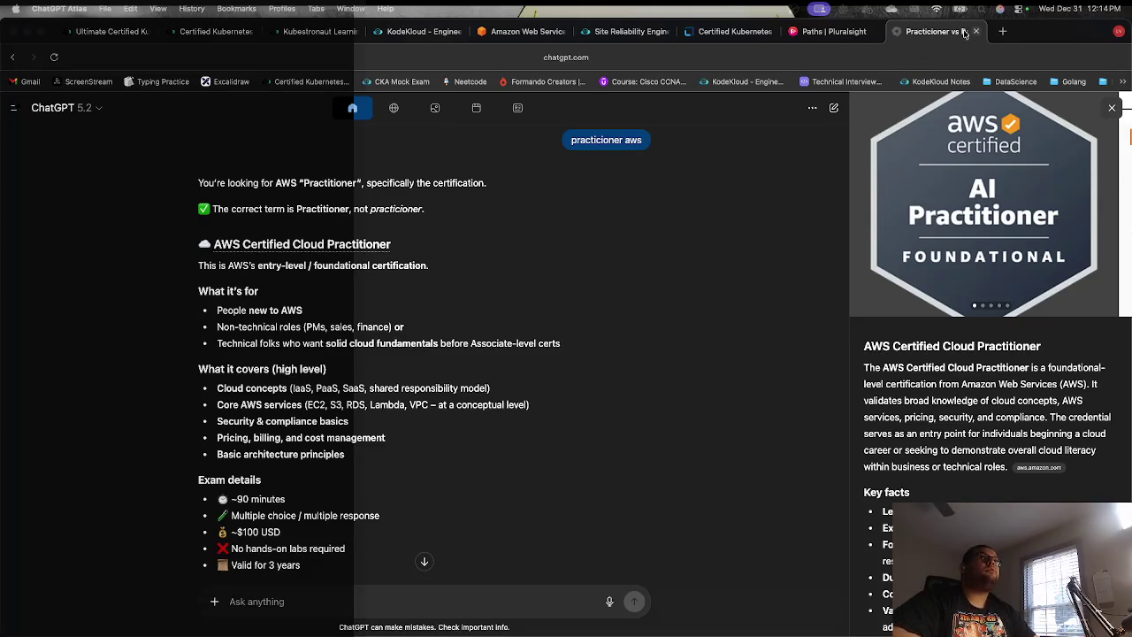
Step: Close the ChatGPT tab to return to the Pluralsight Skills Paths page
left_click(978, 33)
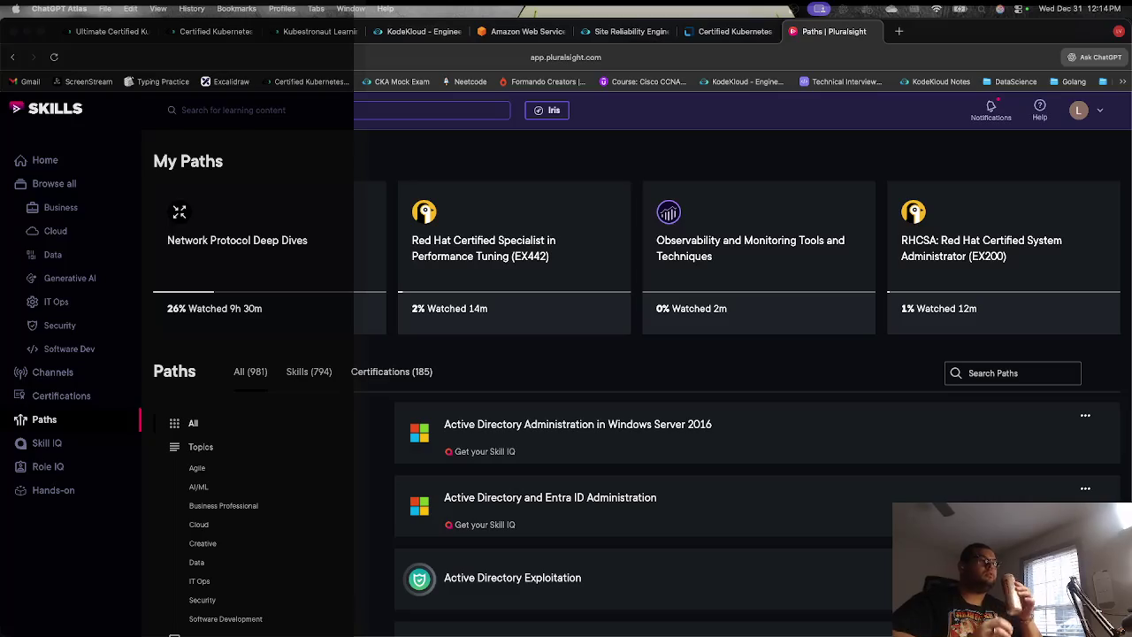
Step: Switch past the AWS sign-in tab to the KodeKloud lab task with its credentials
left_click(506, 32)
left_click(445, 36)
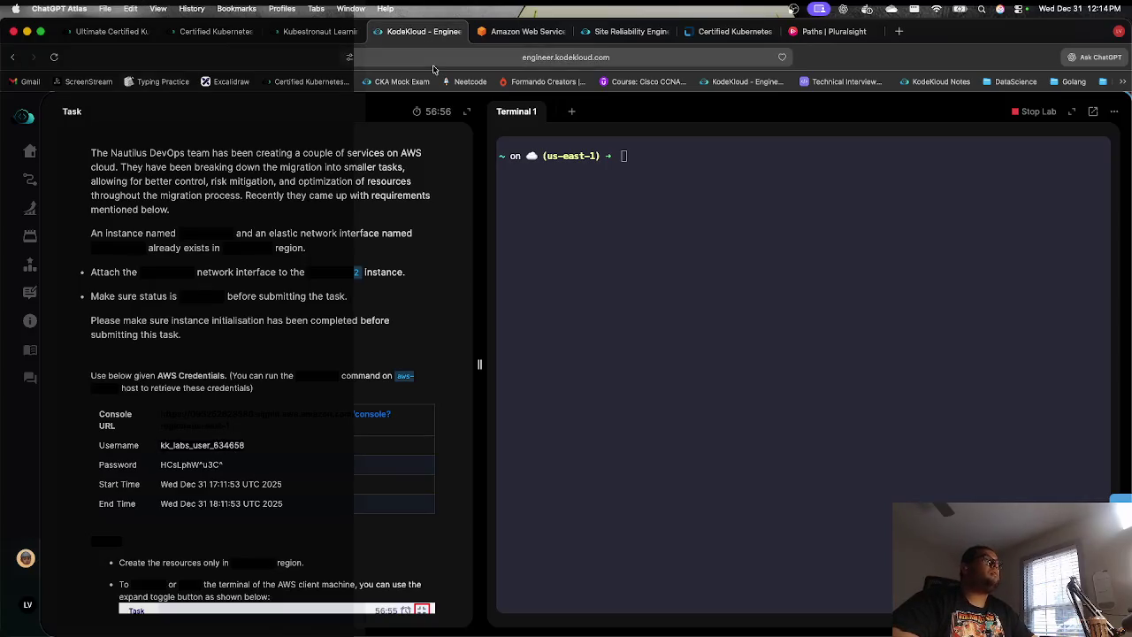
Step: Replace the IAM sign-in username with the lab username
left_click(483, 35)
double_click(327, 337)
type("kk_labs_user_634658")
key("super+a")
type("kk_labs_user_634658")
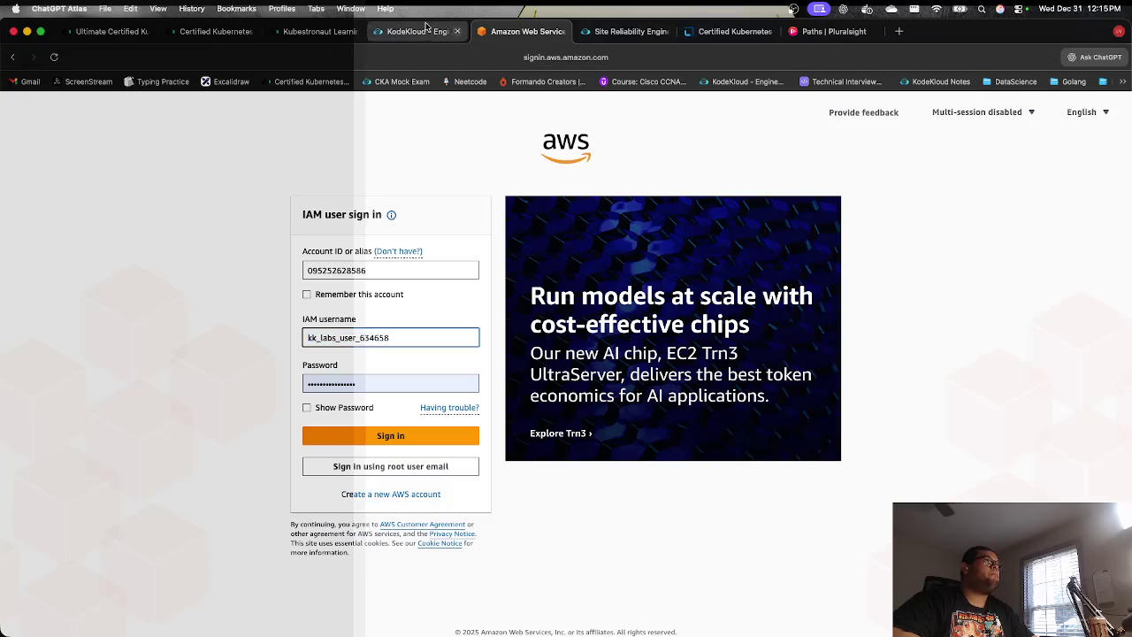
Step: Enter the lab password from the KodeKloud task, sign in, and decline saving the password
left_click(420, 31)
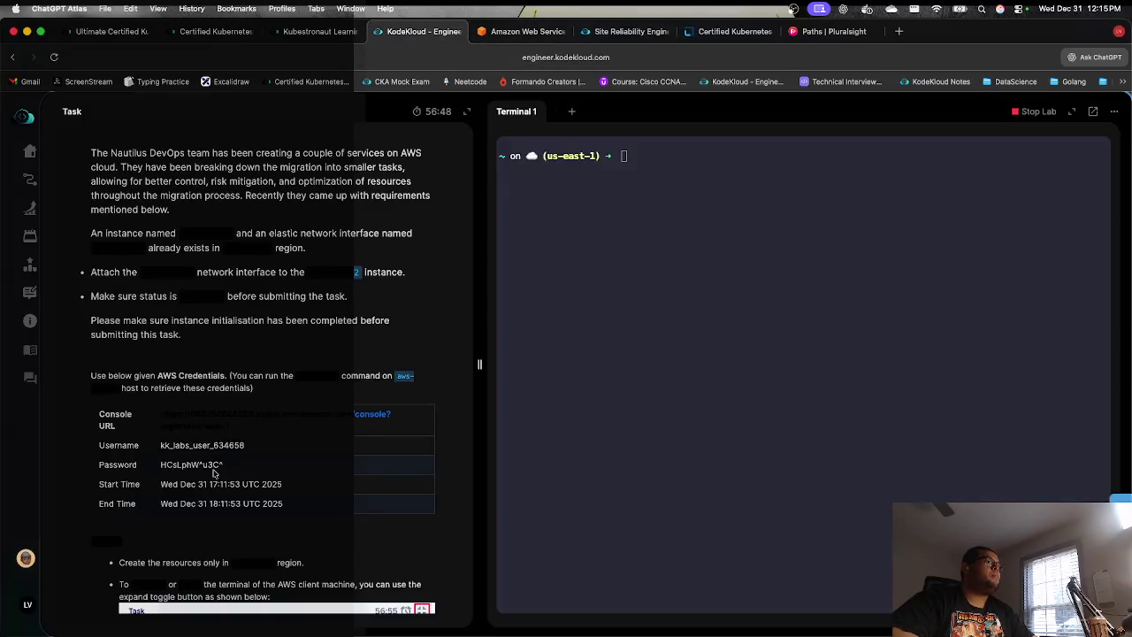
left_click(492, 31)
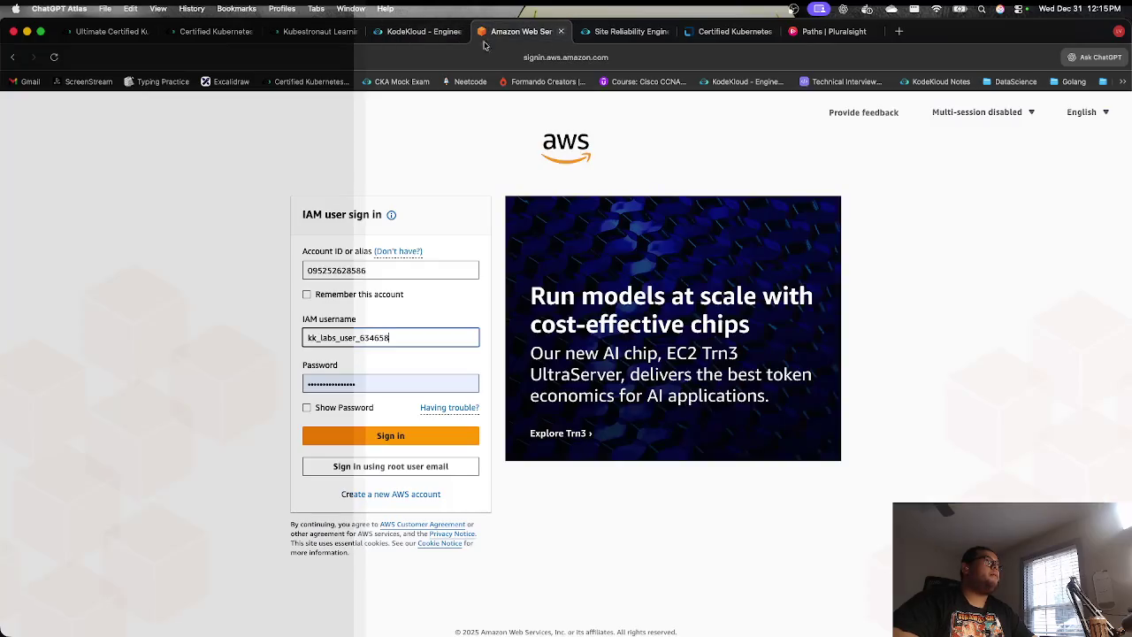
double_click(351, 383)
key("super+v")
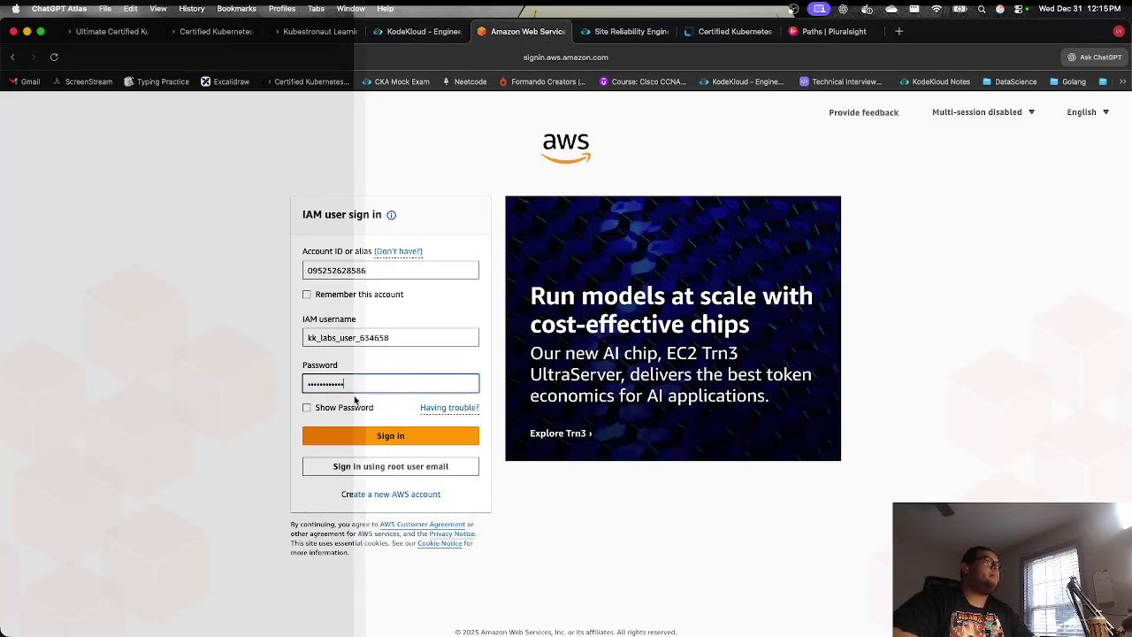
left_click(358, 432)
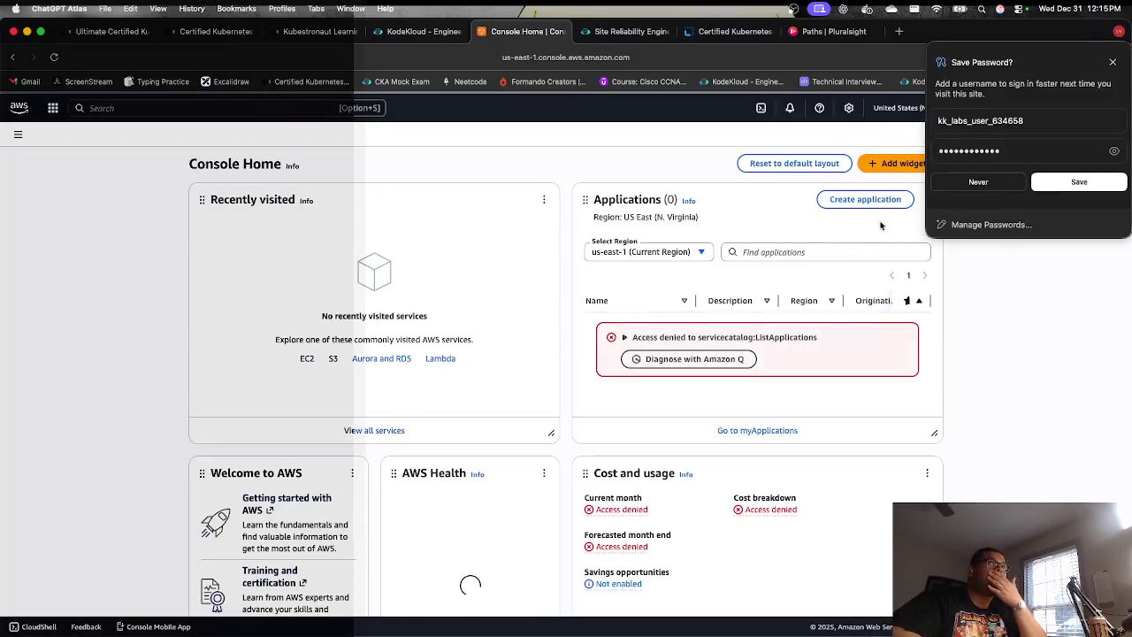
left_click(979, 184)
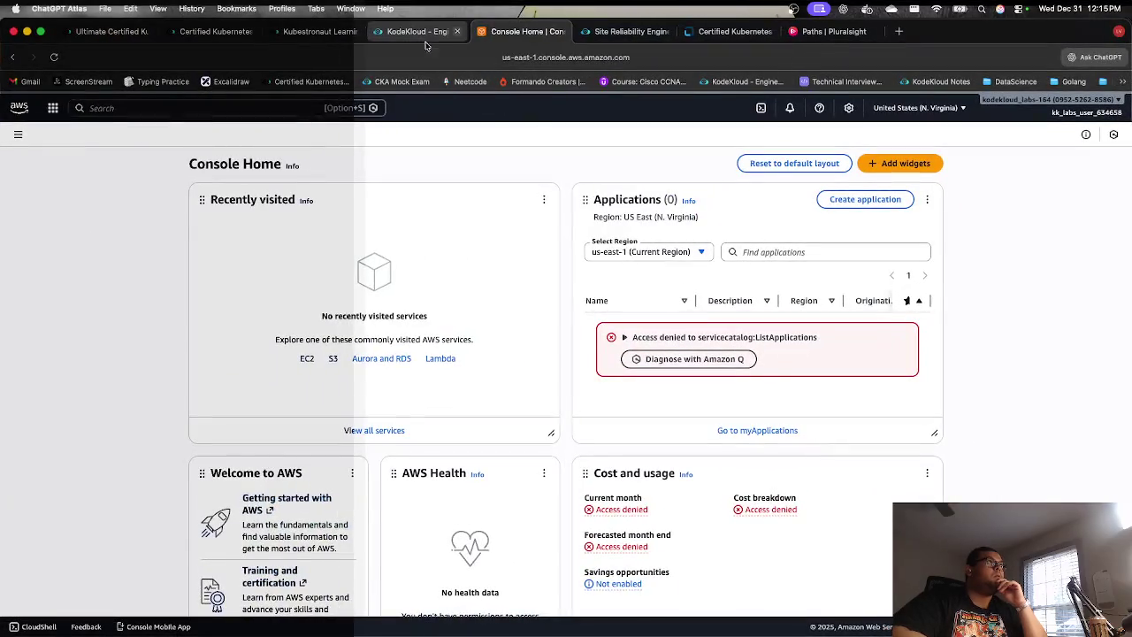
Step: Detach the KodeKloud lab into its own window and begin a console service search
left_click(425, 37)
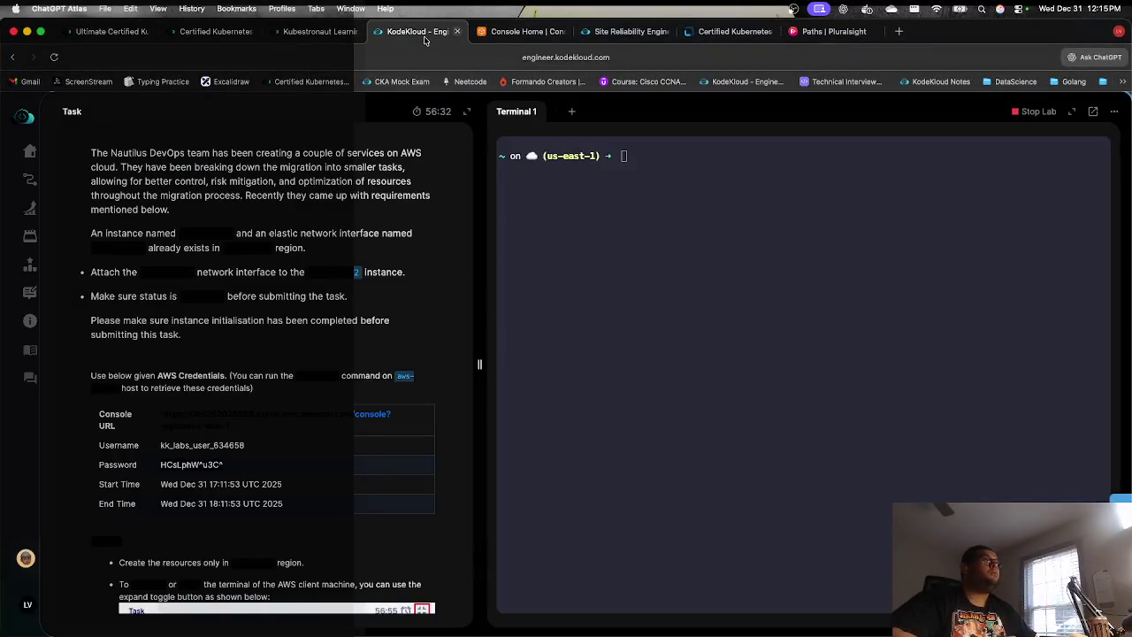
left_click_drag(425, 97, 424, 155)
left_click(423, 155)
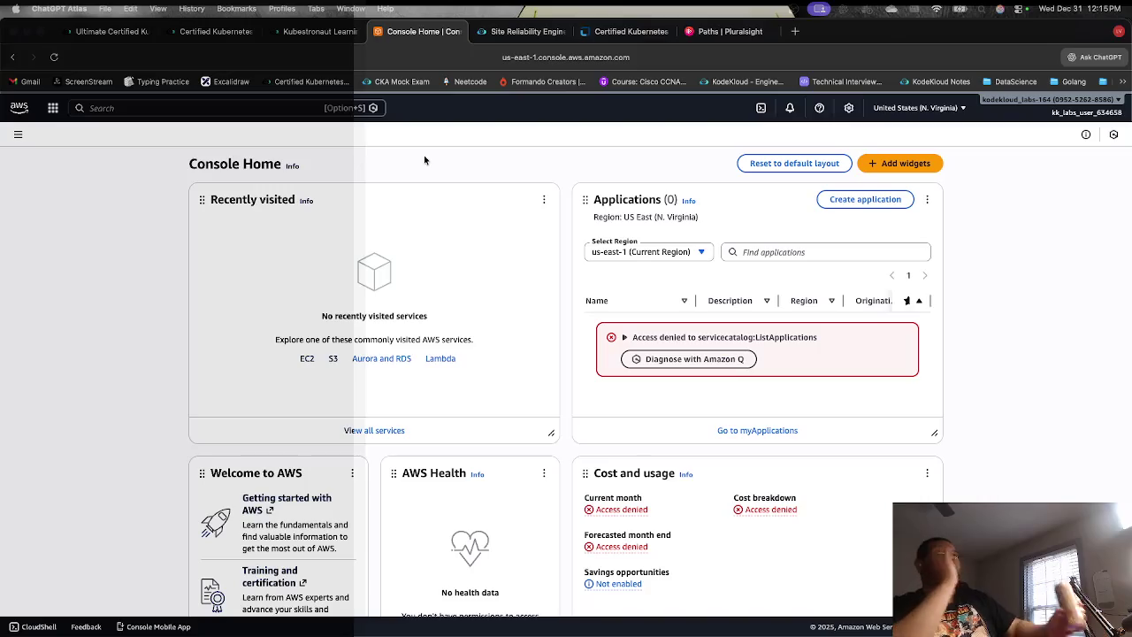
left_click(255, 114)
Step: Search 'network interfaces', open the EC2 Network interfaces list, and open devops-eni's details
type("n")
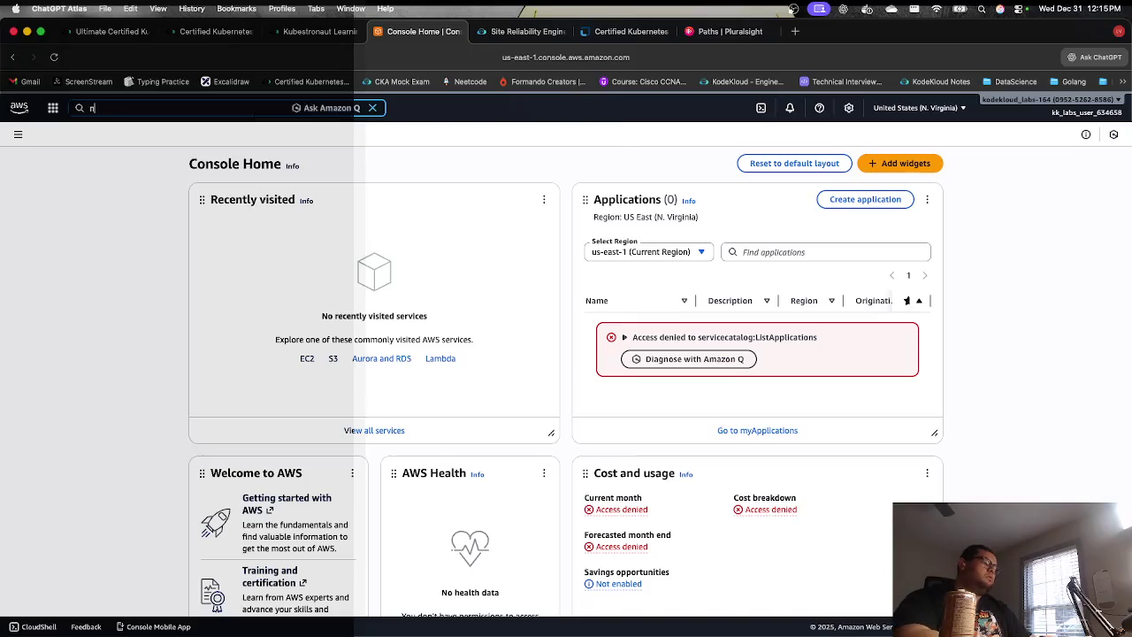
type("etwork interfaces")
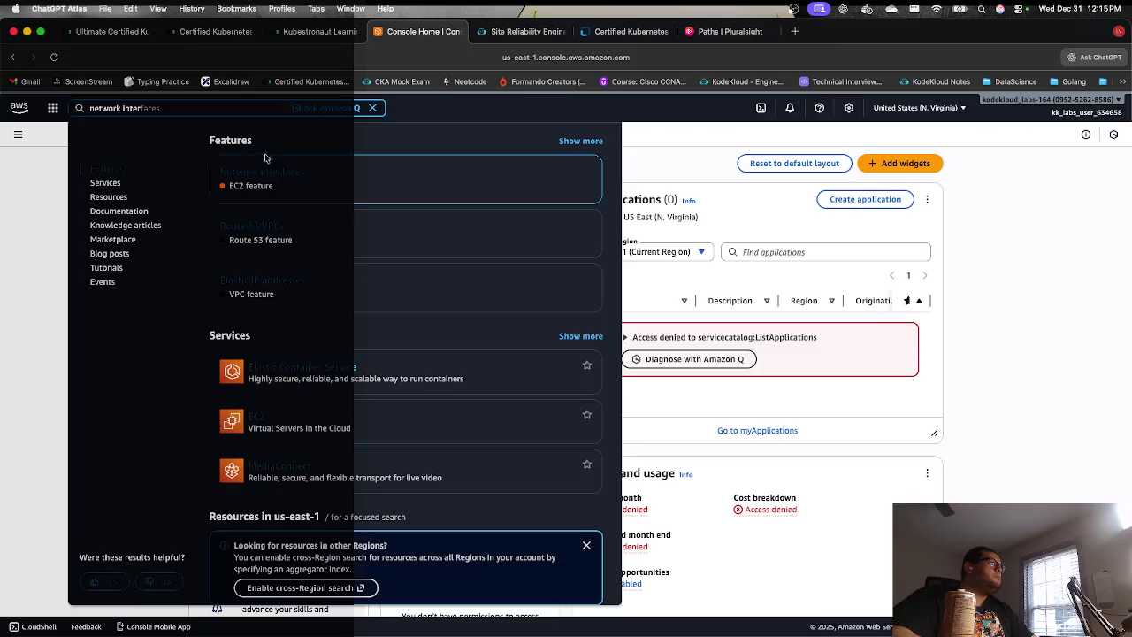
left_click(274, 171)
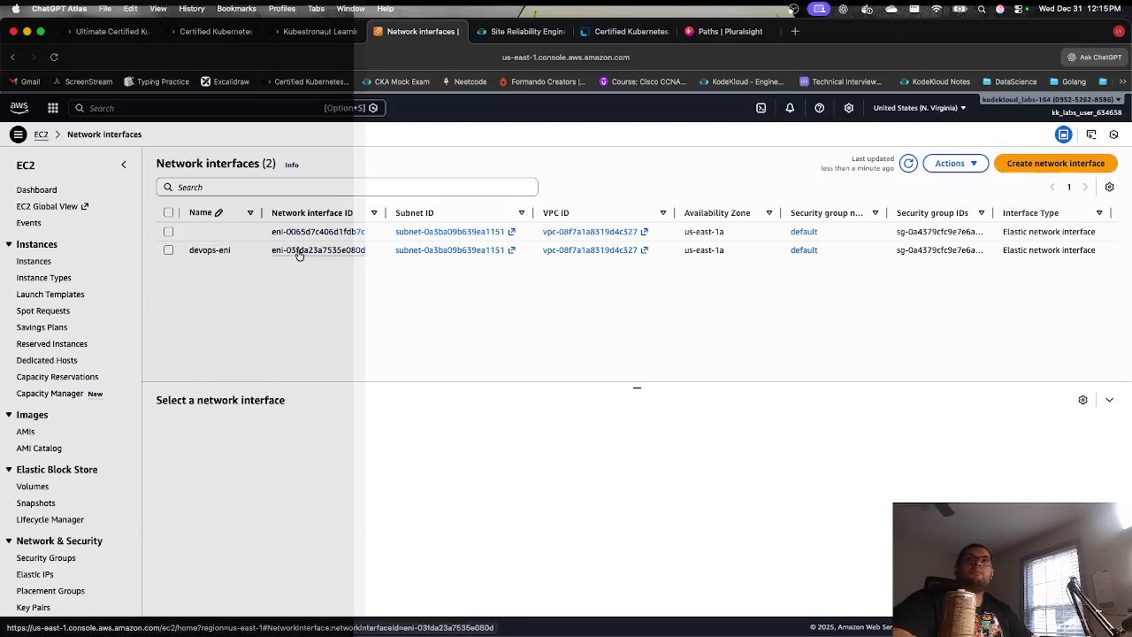
left_click(300, 253)
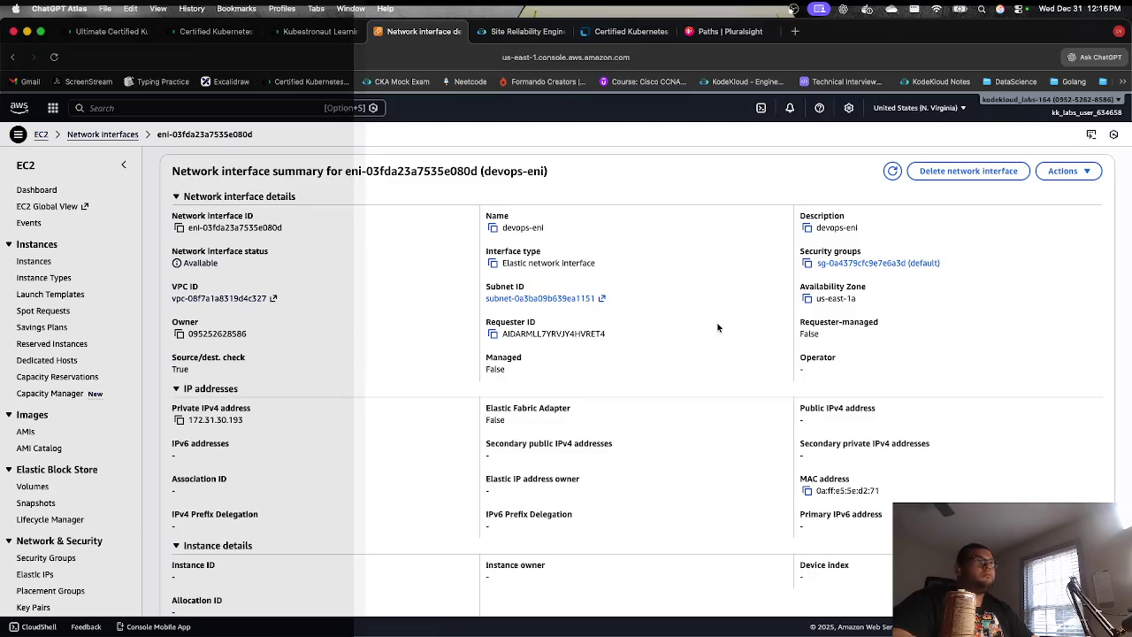
left_click(1050, 173)
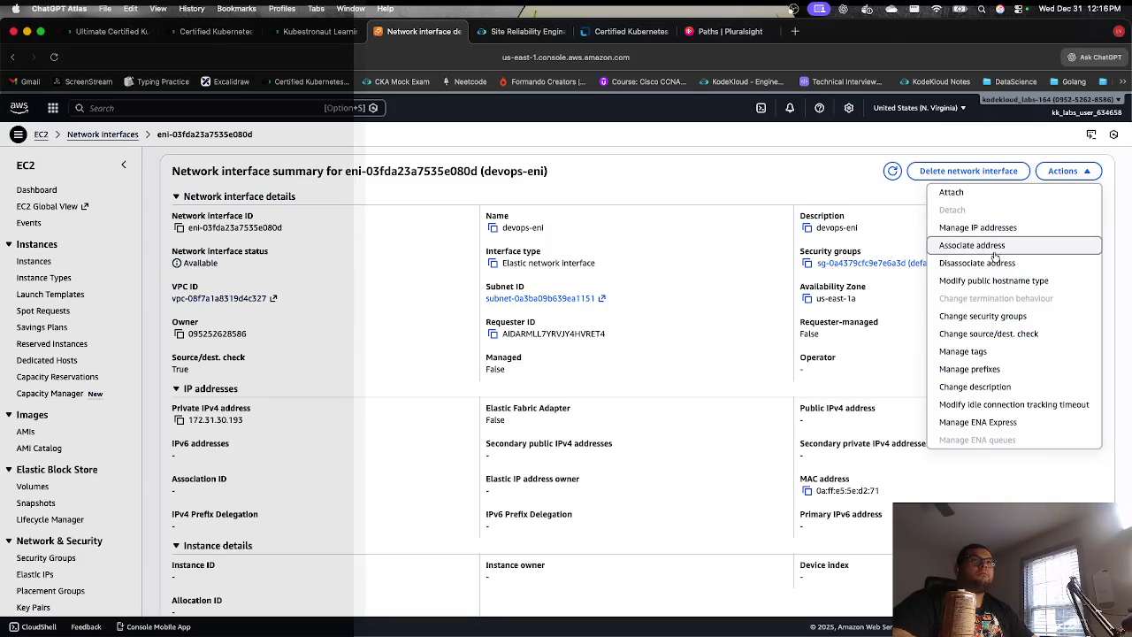
Step: Review the Elastic IP and private IPv4 choices for associating an address with devops-eni, then cancel
left_click(994, 251)
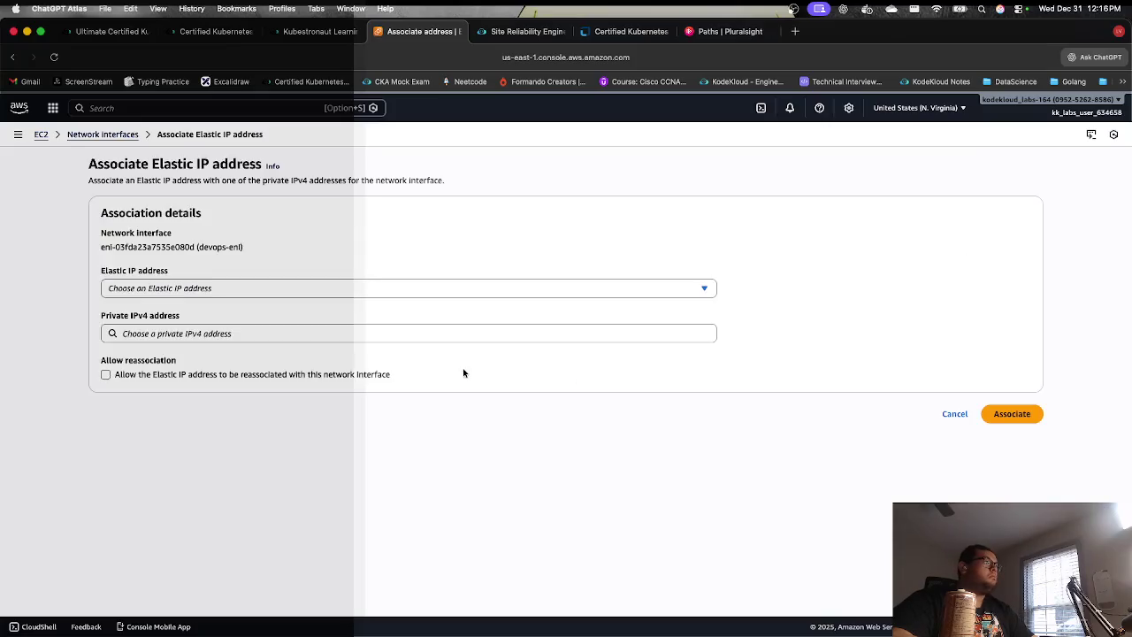
left_click(440, 295)
left_click(442, 294)
left_click(428, 334)
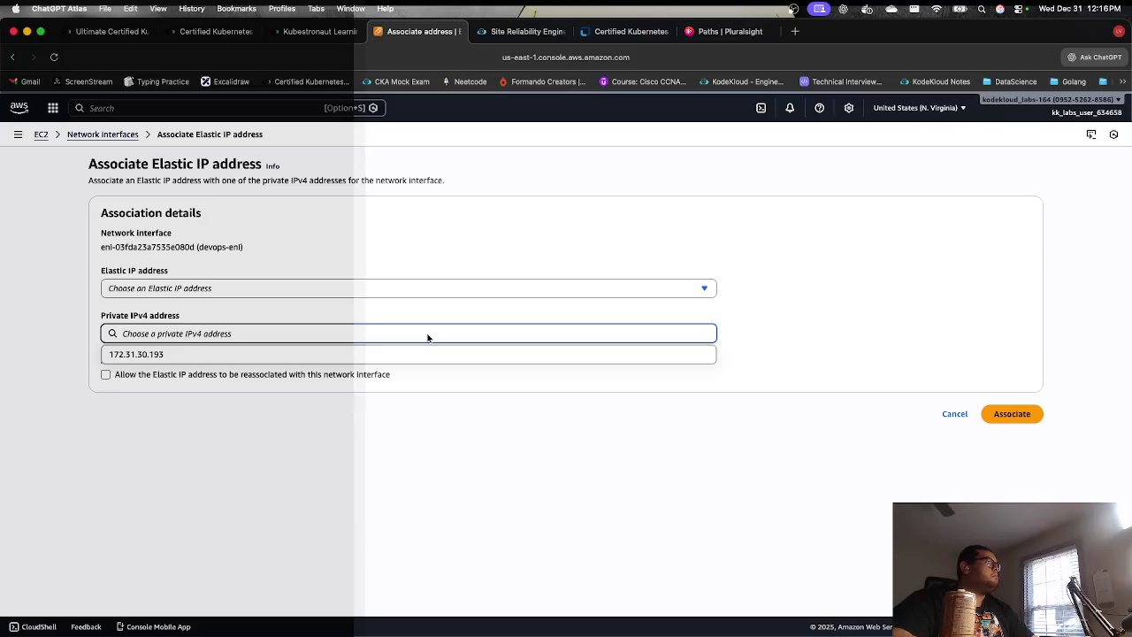
left_click(375, 273)
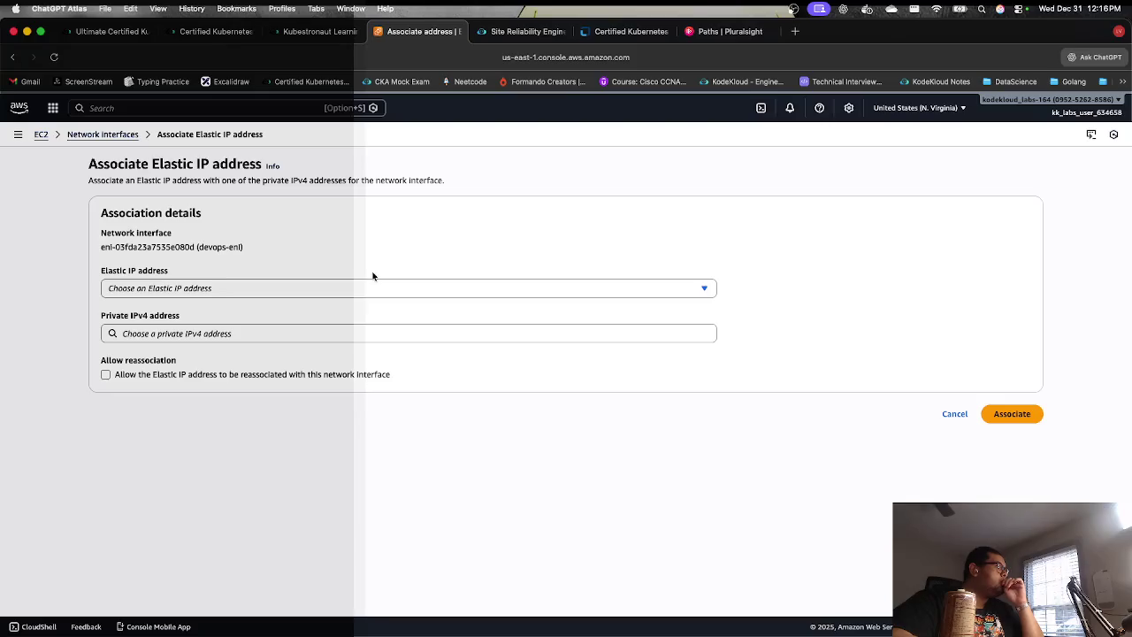
left_click(103, 134)
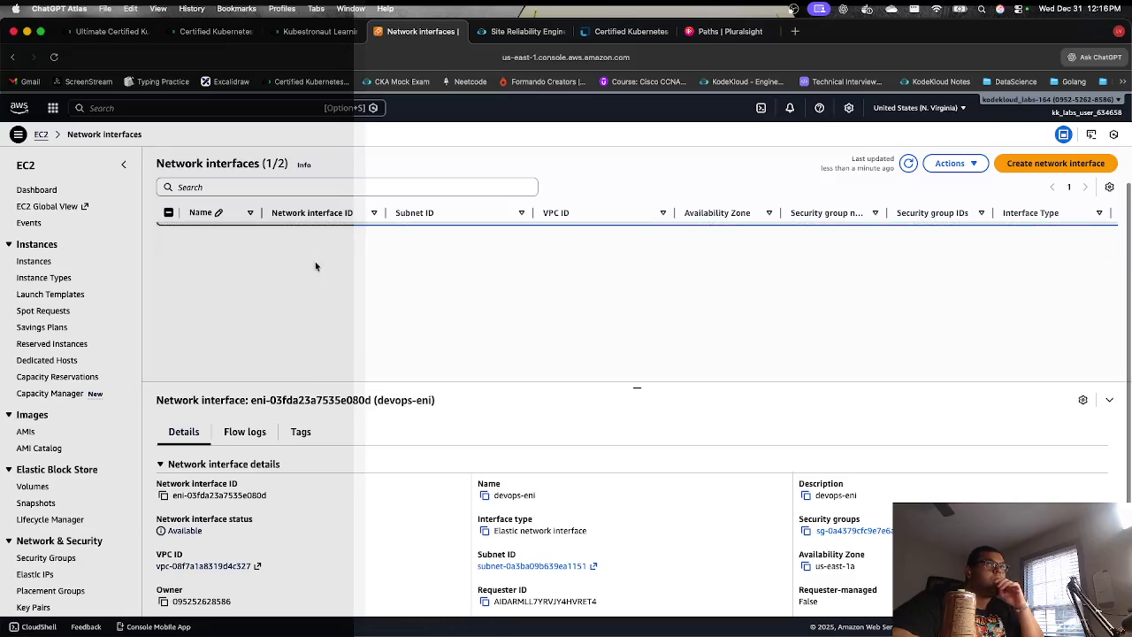
Step: Recheck devops-eni's details to confirm it is still Available, then return to the EC2 dashboard
left_click(949, 164)
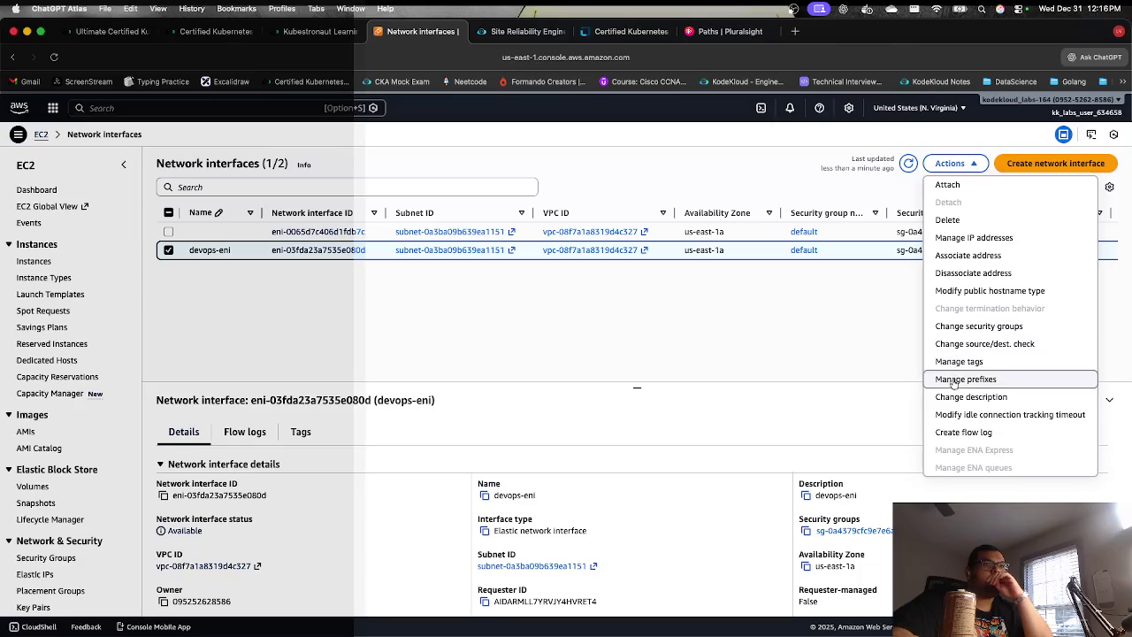
left_click(848, 404)
scroll(847, 405, "down", 3)
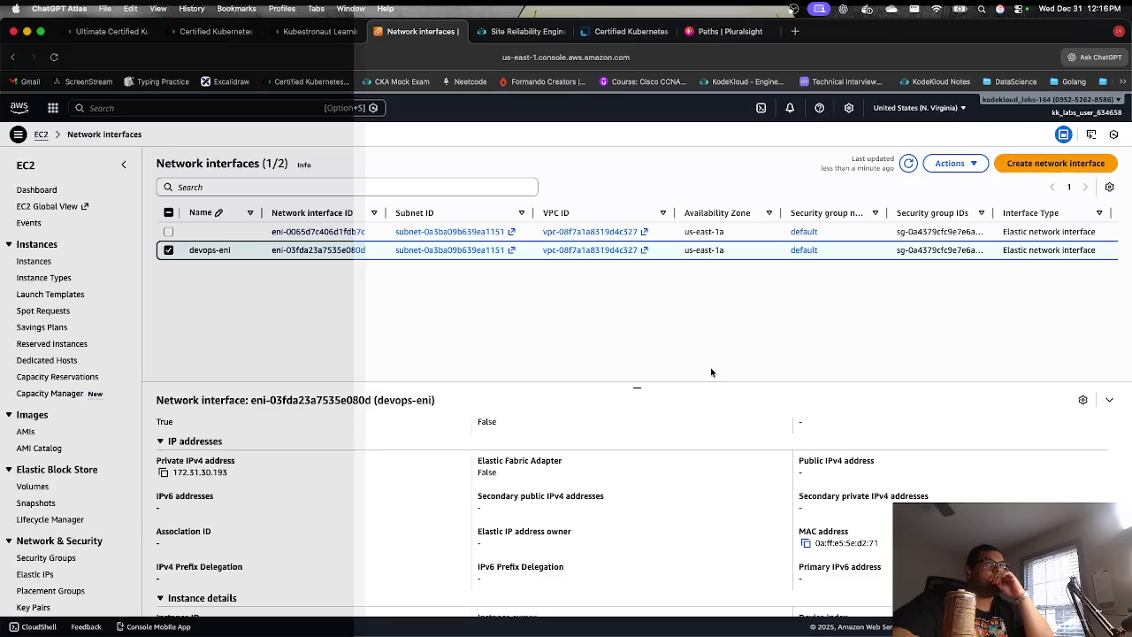
left_click(321, 250)
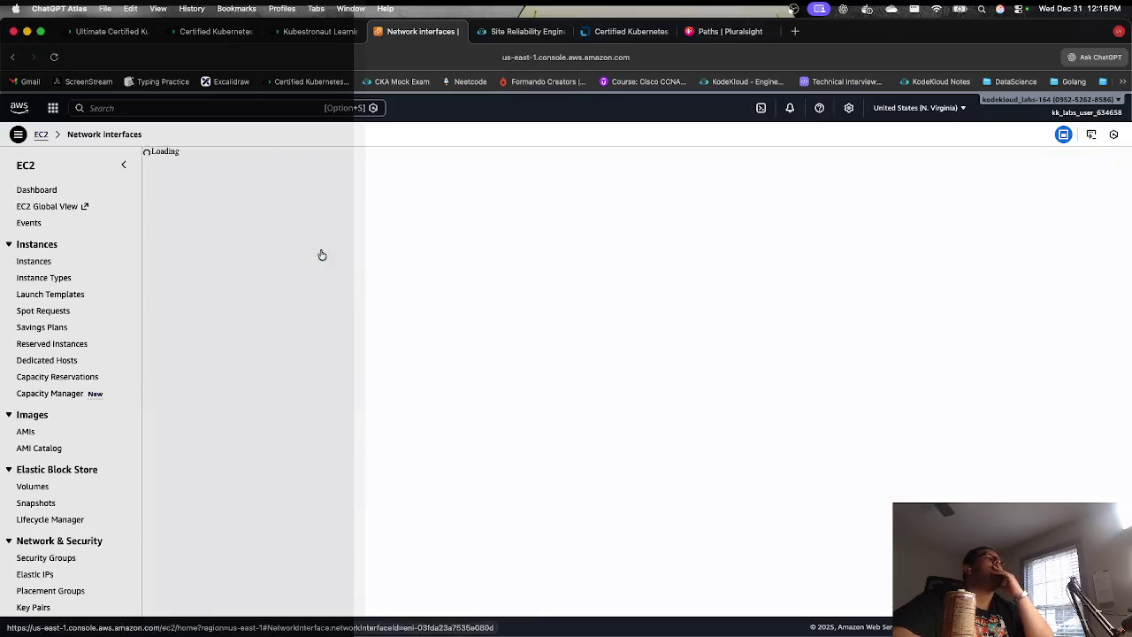
scroll(357, 292, "down", 1)
scroll(357, 295, "down", 1)
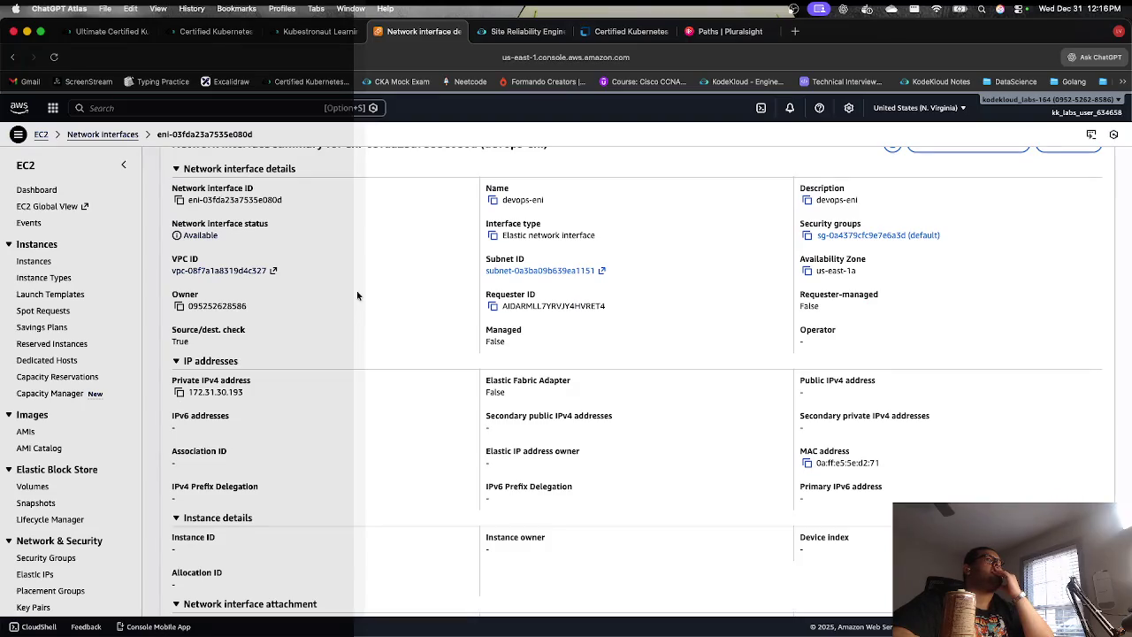
scroll(357, 295, "up", 1)
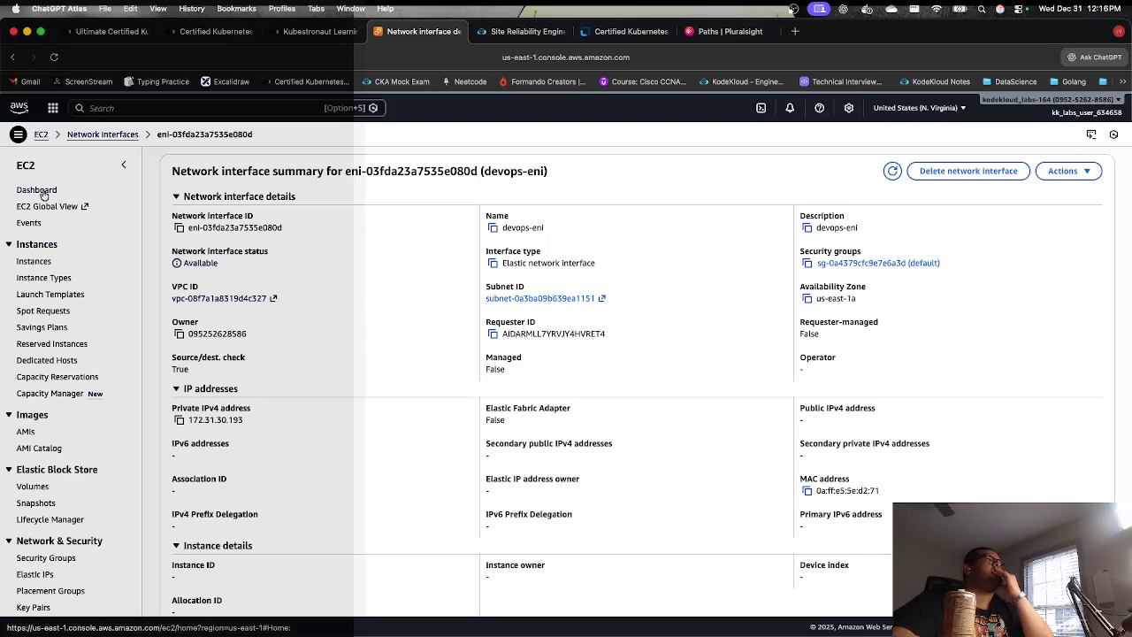
left_click(41, 134)
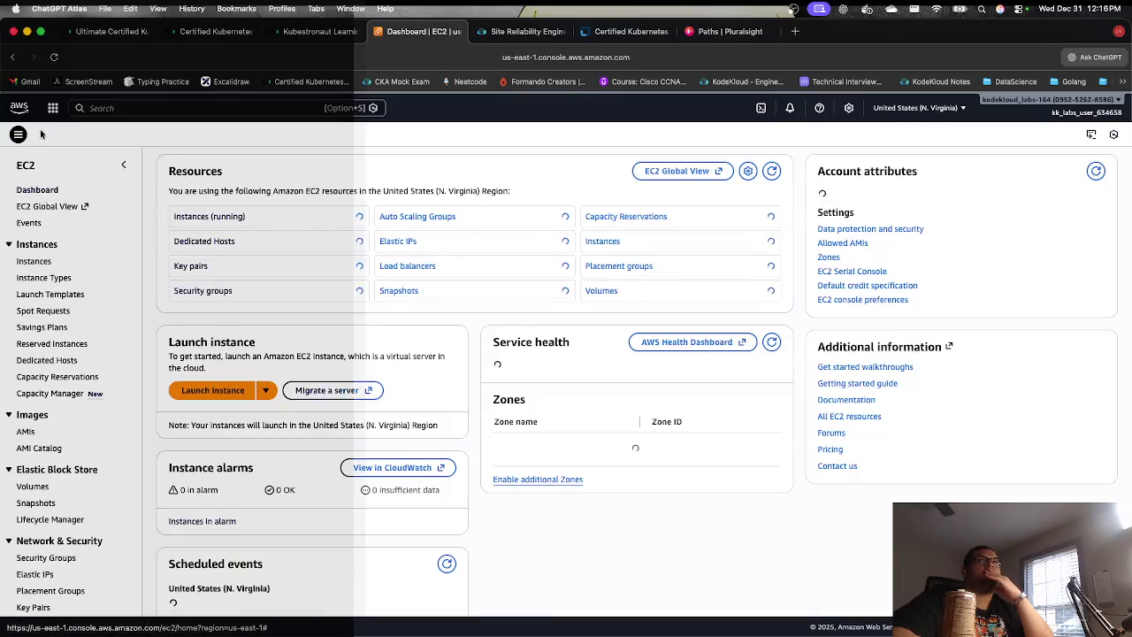
Step: Open running instance devops-ec2 and choose Actions > Networking > Attach network interface
left_click(241, 219)
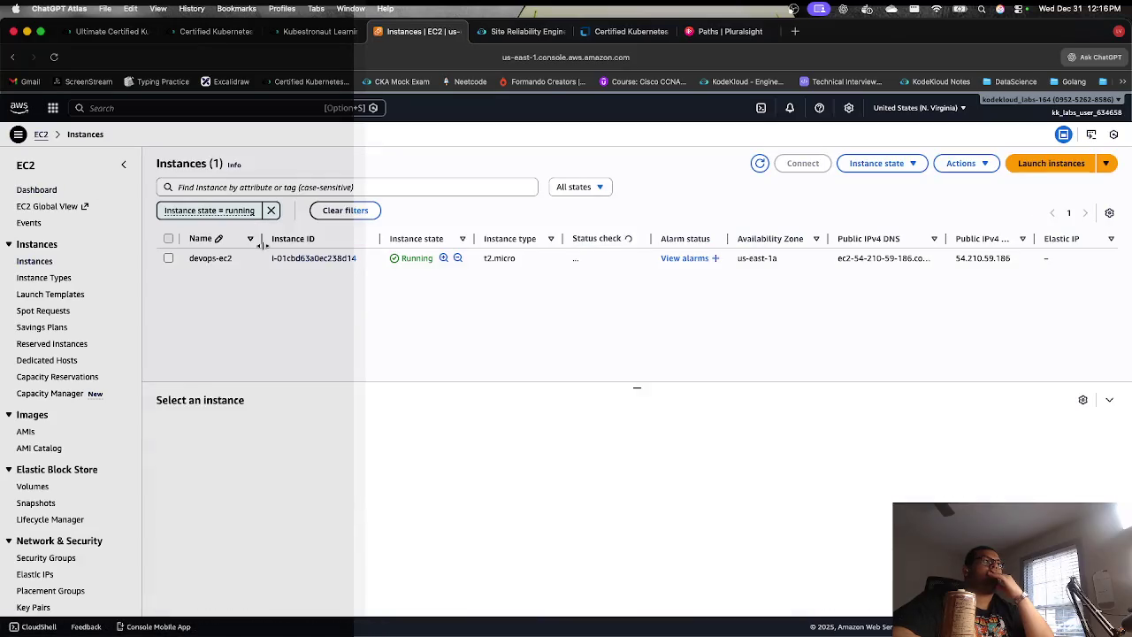
left_click(314, 258)
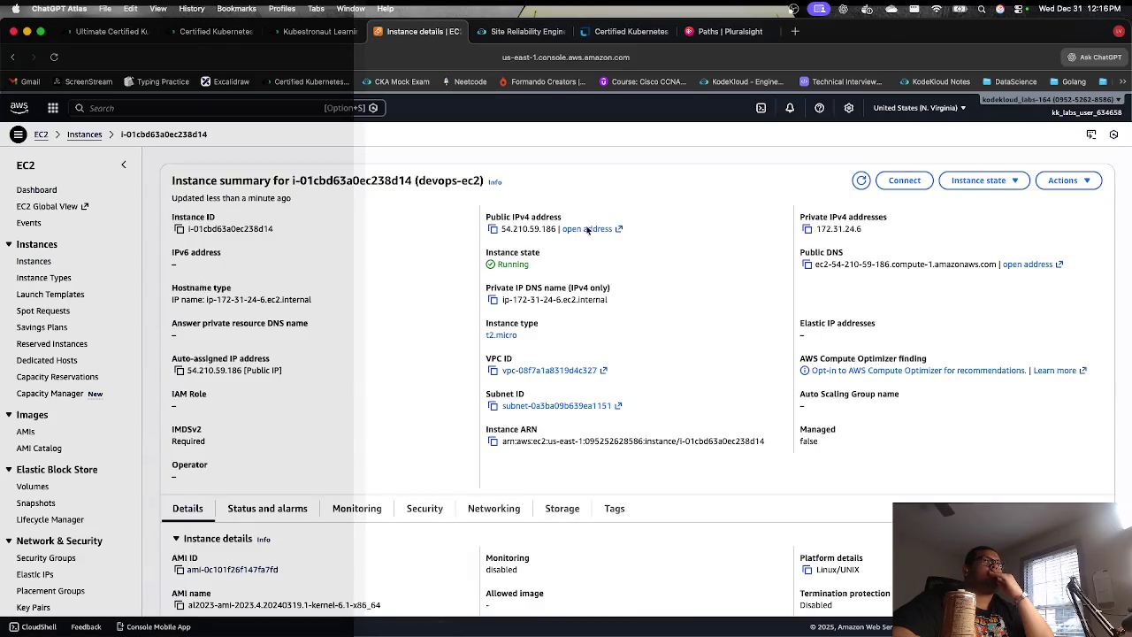
left_click(970, 183)
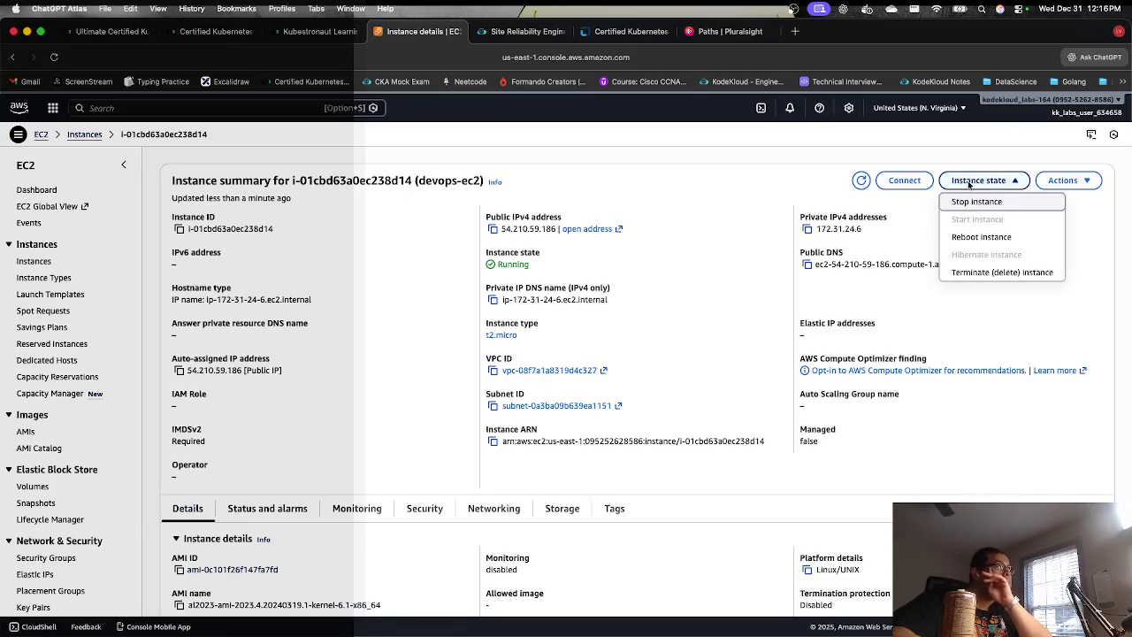
left_click(1063, 180)
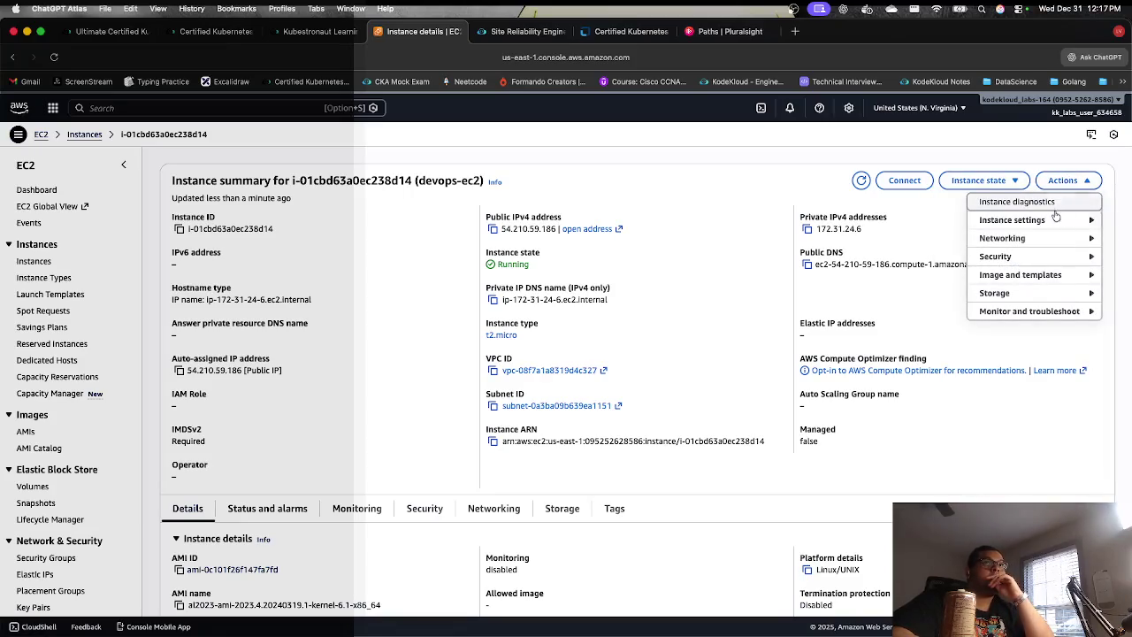
mouse_move(1041, 241)
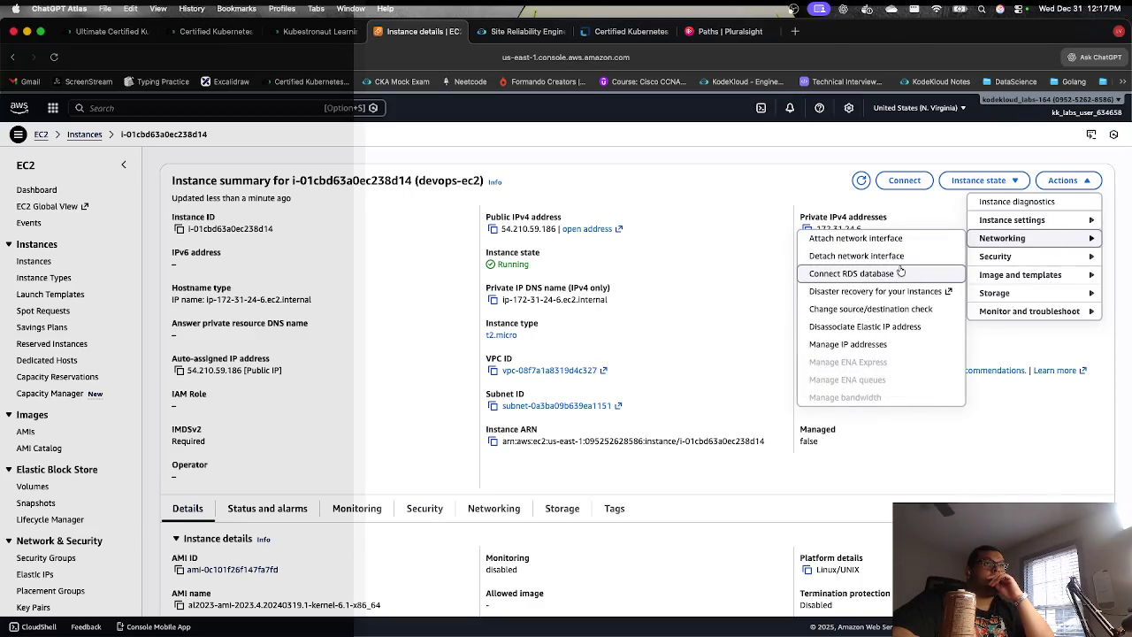
left_click(896, 240)
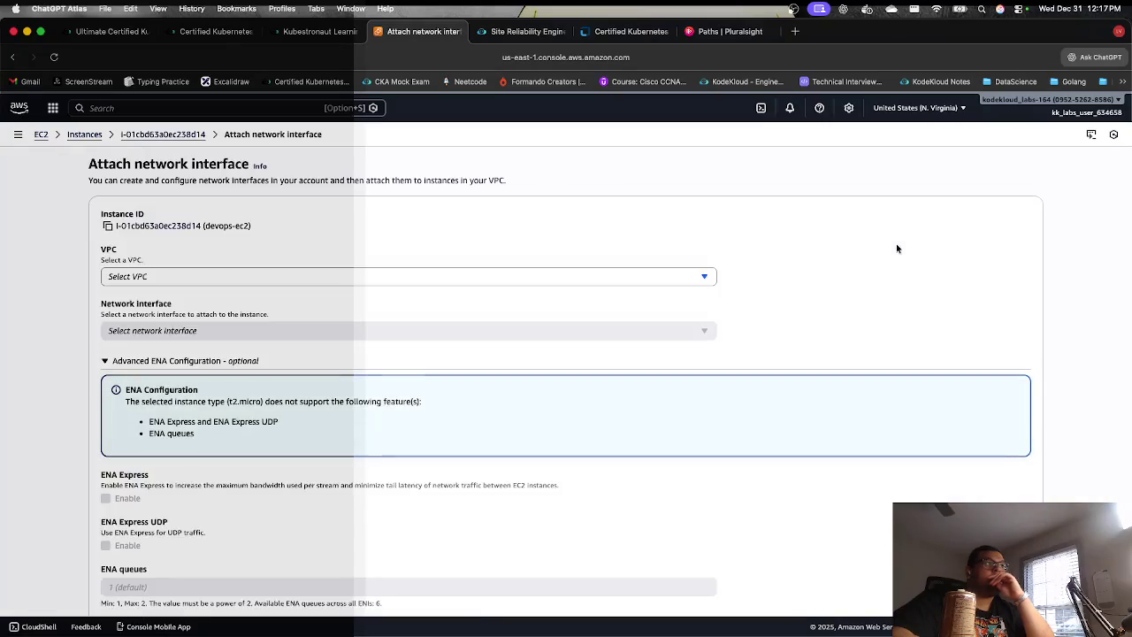
Step: Choose VPC vpc-08f7a1a8319d4c327 and network interface devops-eni (eni-03fda23a7535e080d) for devops-ec2
left_click(608, 277)
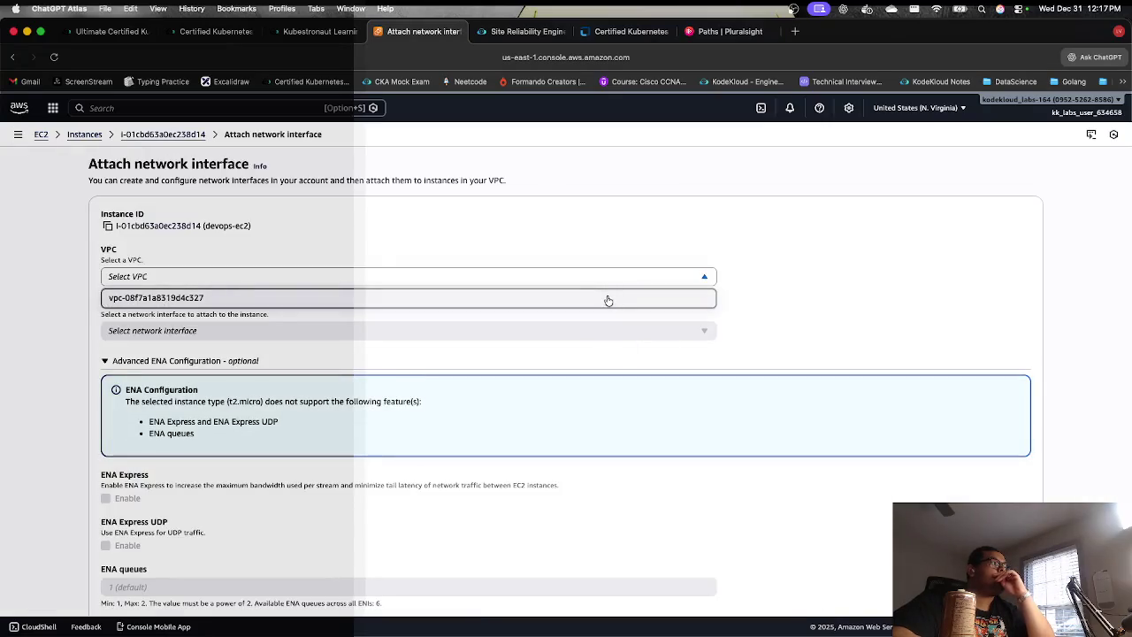
left_click(607, 297)
left_click(588, 332)
left_click(536, 351)
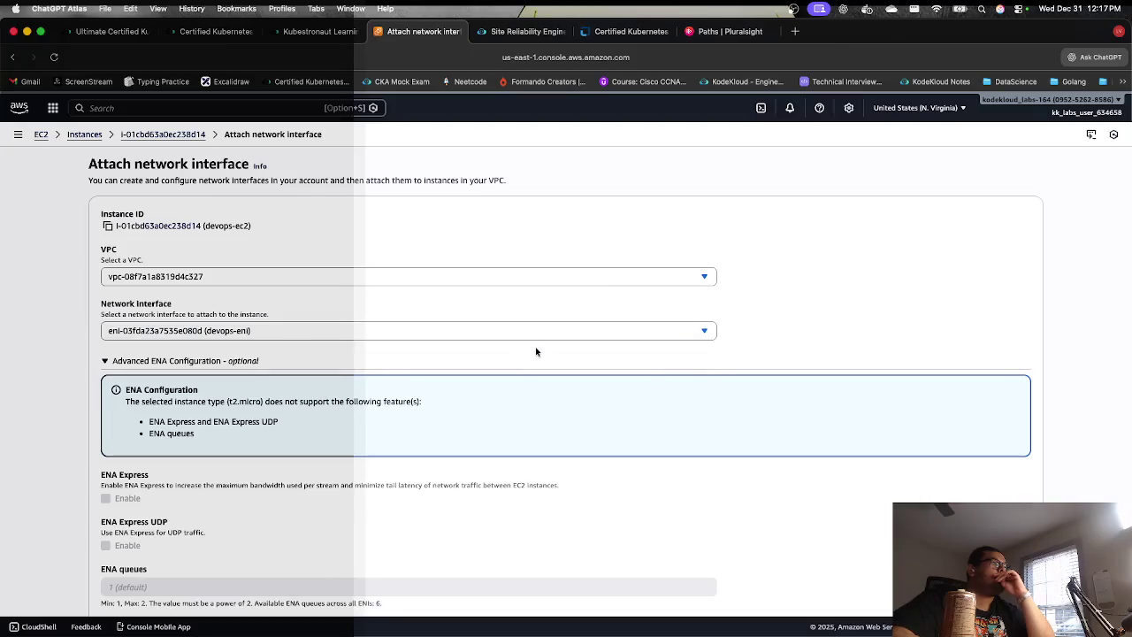
scroll(536, 351, "down", 3)
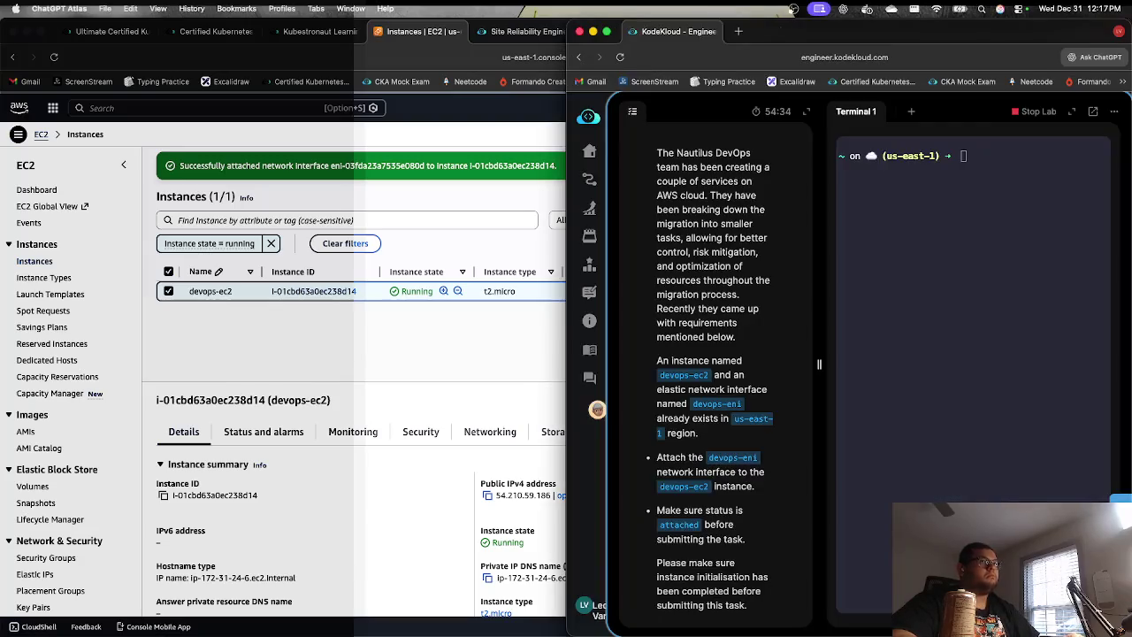
key("ctrl+alt+Left")
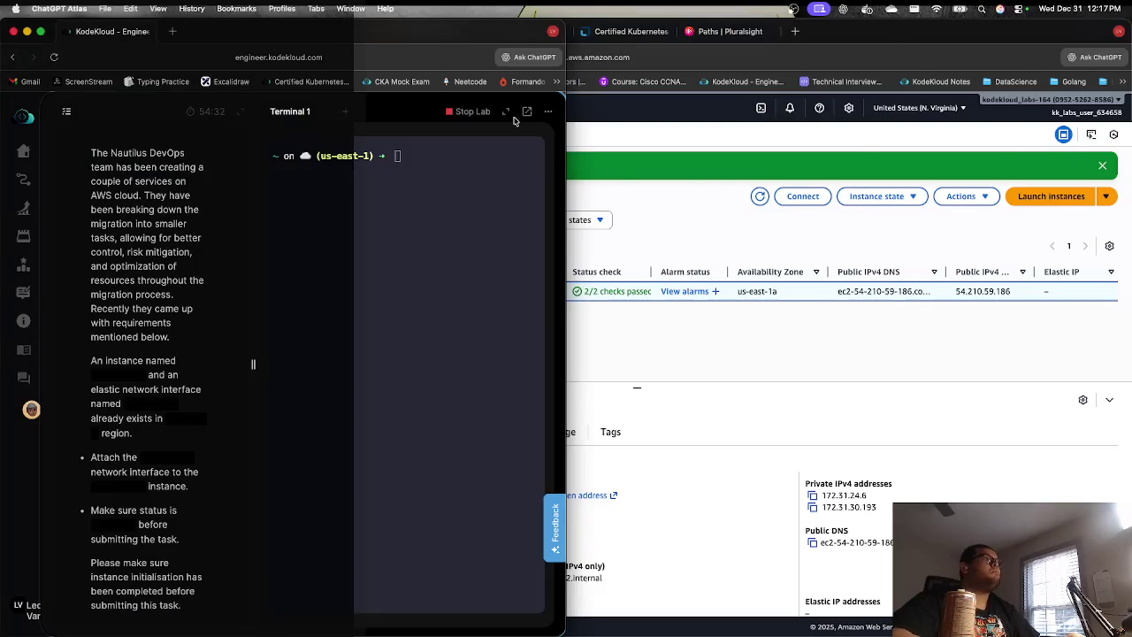
double_click(479, 38)
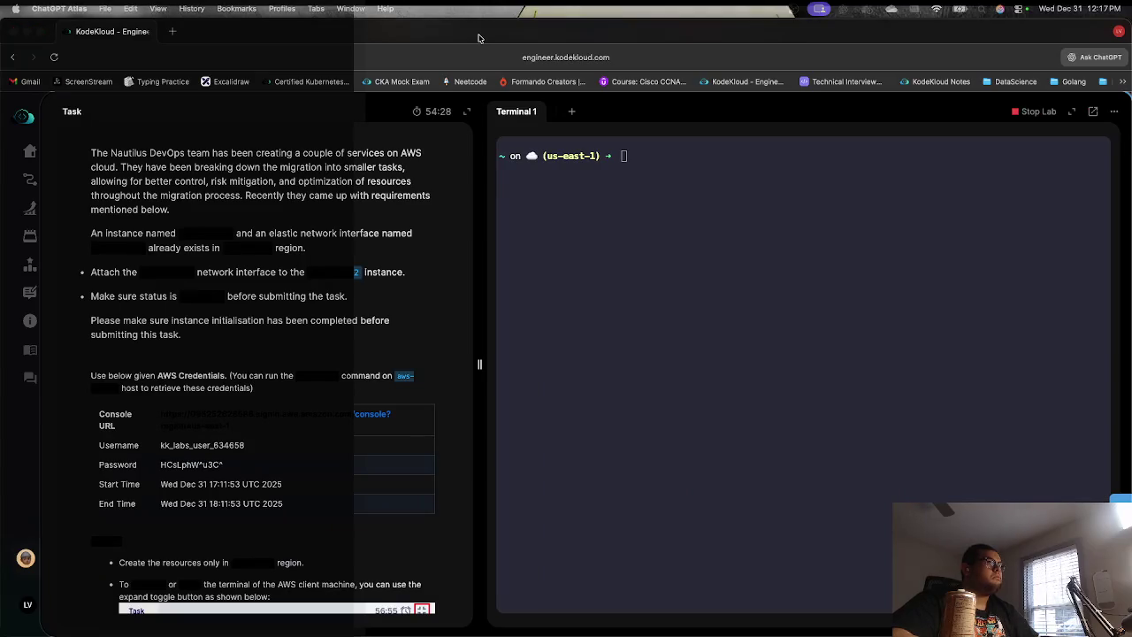
key("ctrl+Up")
left_click(204, 501)
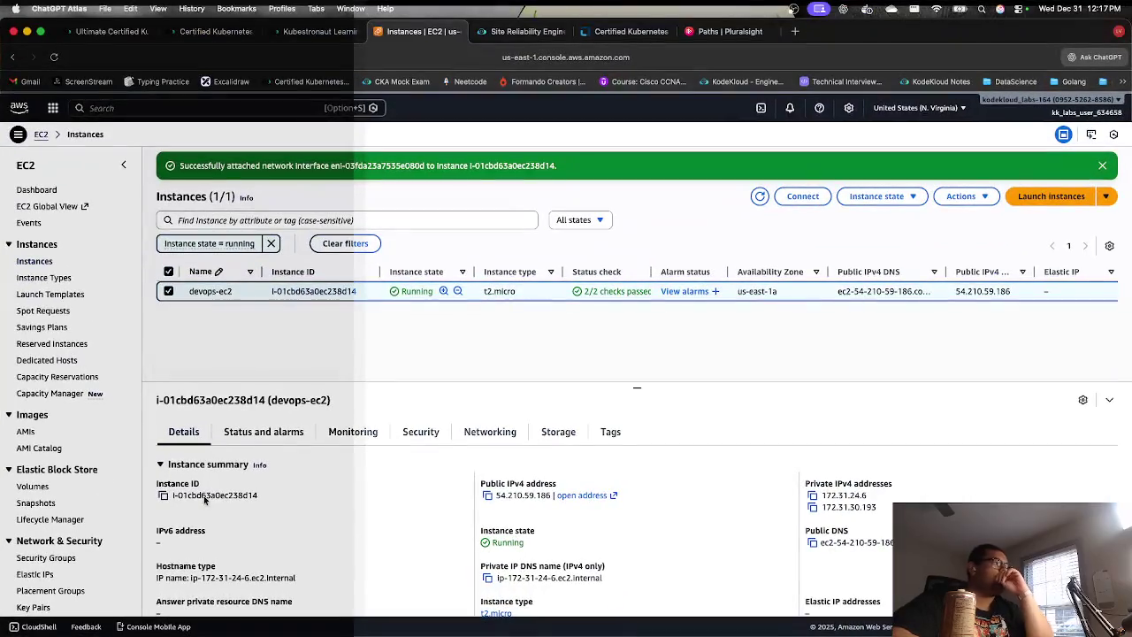
Step: Check devops-ec2's details, then open the Network interfaces list showing devops-eni In-use
left_click(281, 292)
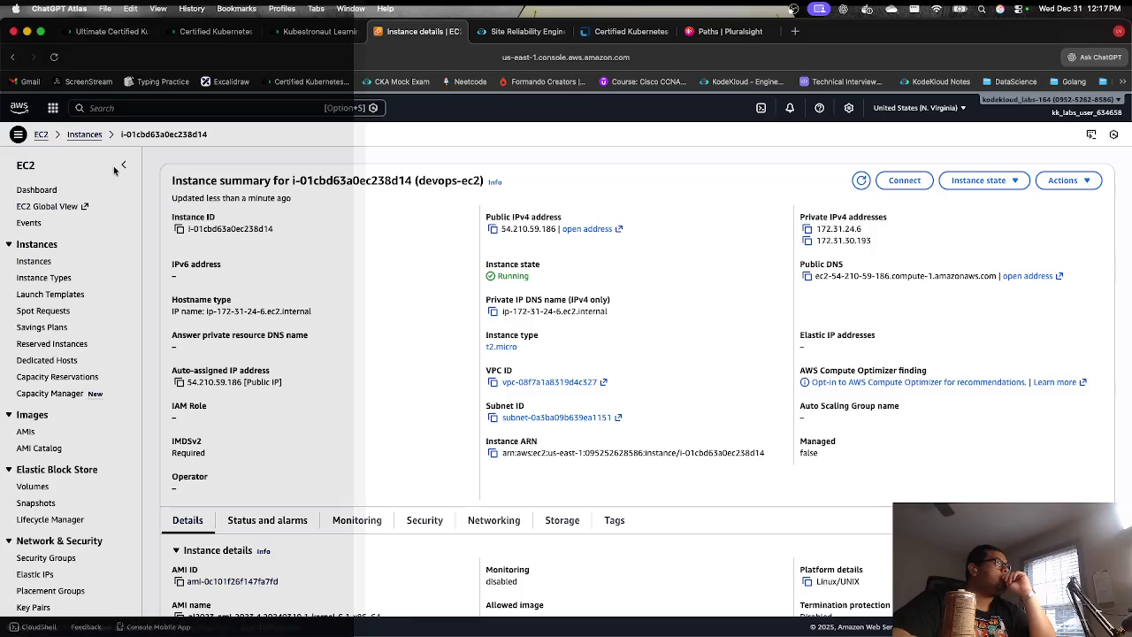
left_click(43, 135)
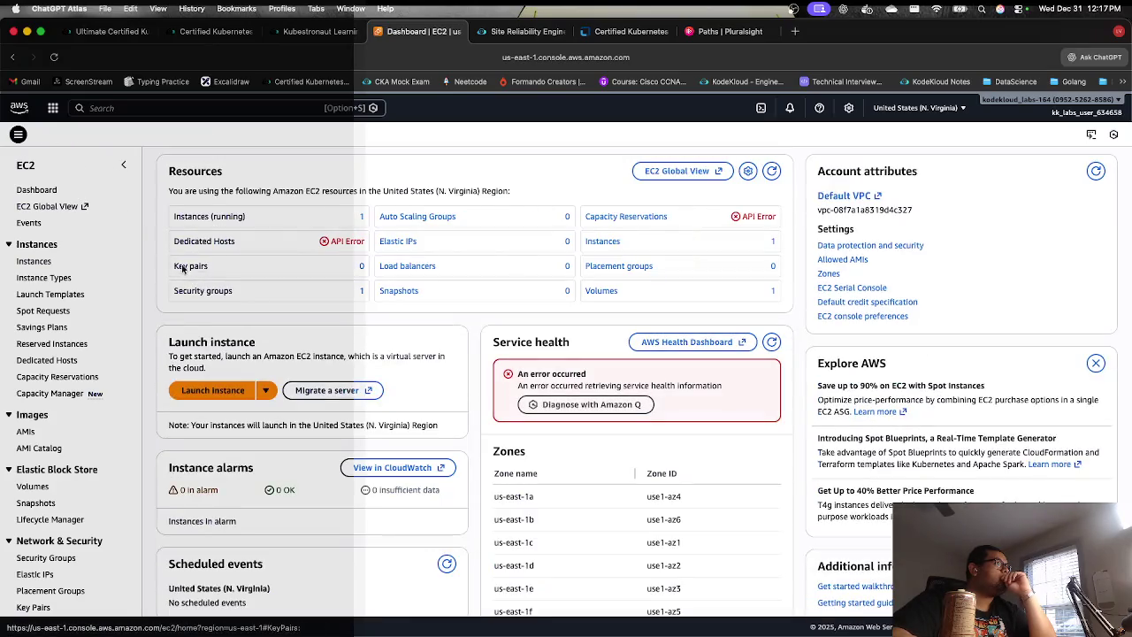
mouse_move(208, 294)
left_mouse_down()
mouse_move(237, 233)
mouse_move(278, 227)
left_mouse_up()
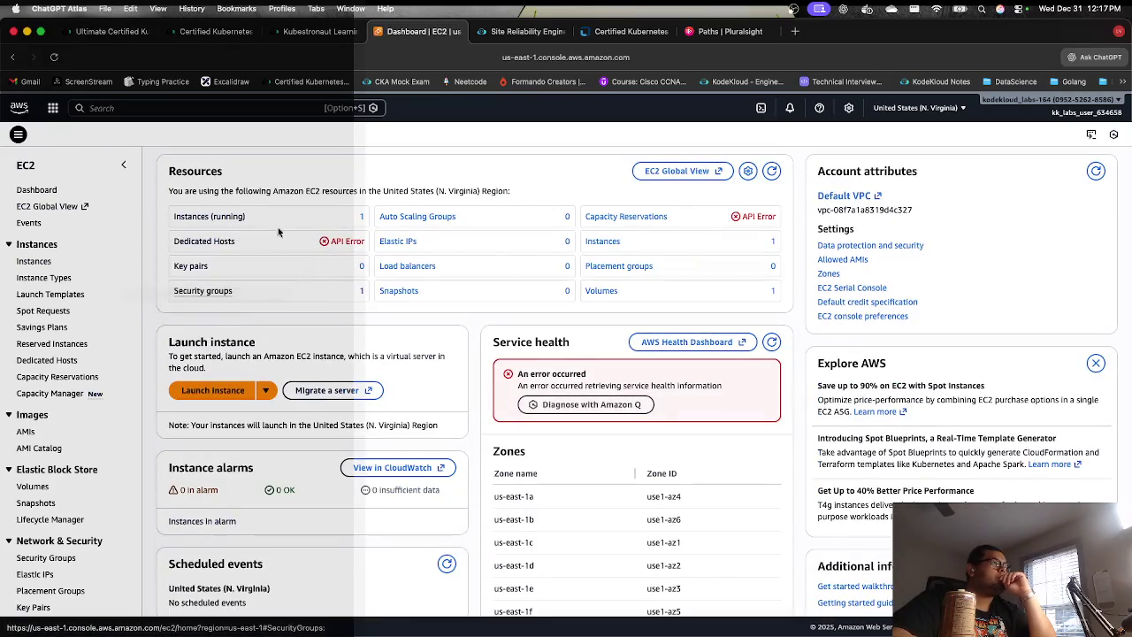
scroll(266, 283, "down", 2)
scroll(92, 440, "down", 1)
scroll(91, 440, "down", 3)
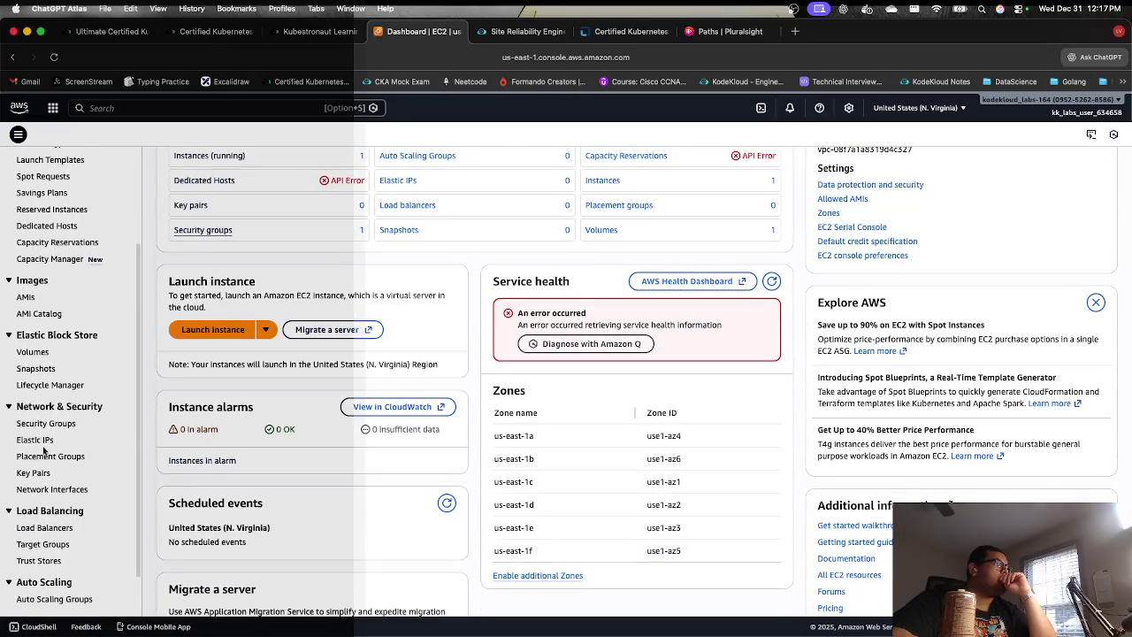
left_click(58, 489)
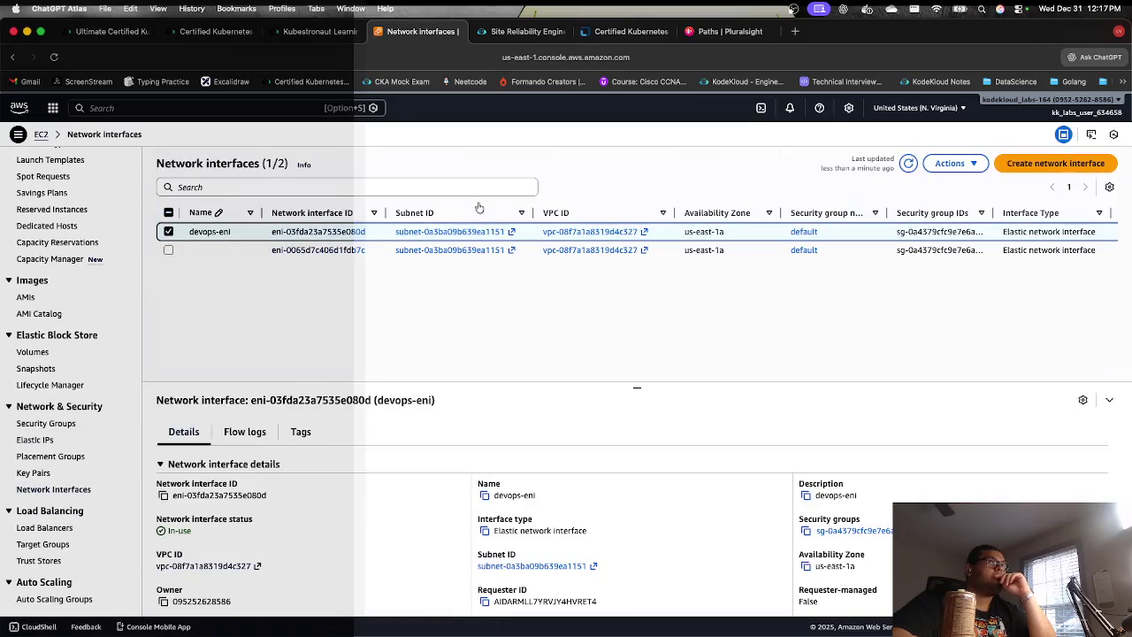
Step: Open the devops-eni summary and verify it shows In-use, attached to devops-ec2
left_click(329, 234)
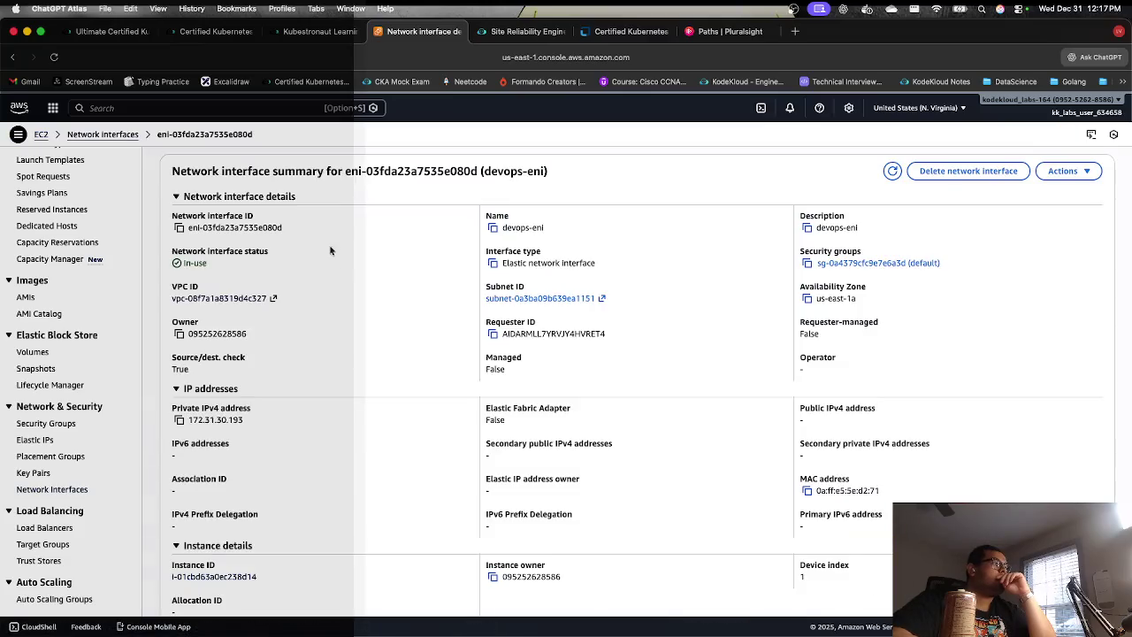
scroll(302, 384, "down", 1)
scroll(302, 389, "down", 5)
scroll(302, 389, "down", 7)
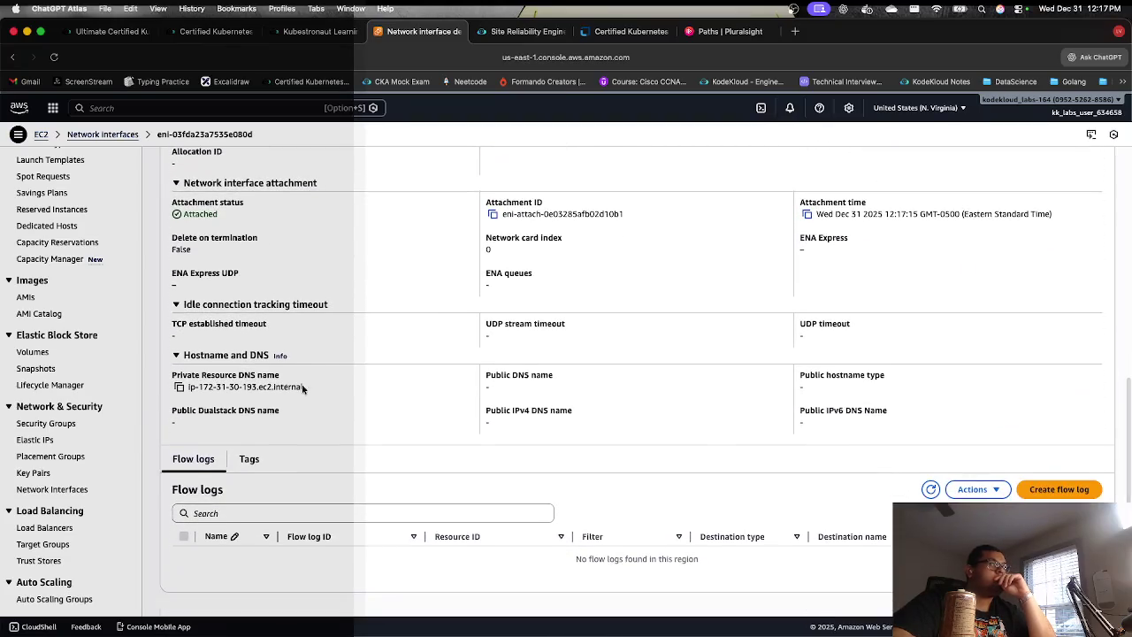
scroll(301, 389, "up", 1)
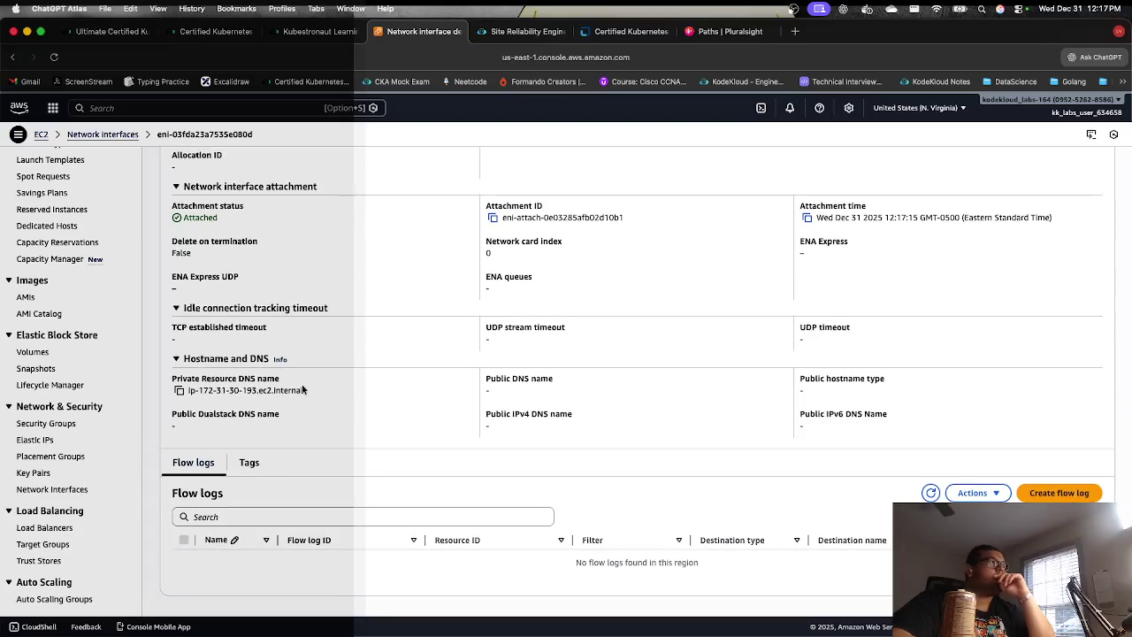
scroll(302, 389, "up", 3)
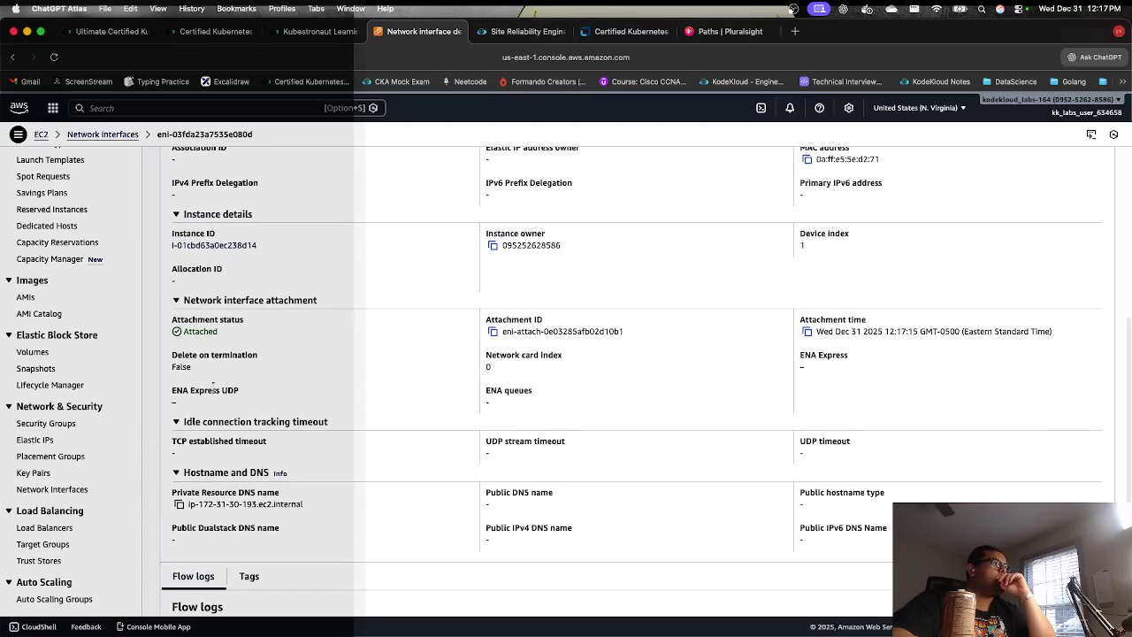
scroll(240, 356, "up", 5)
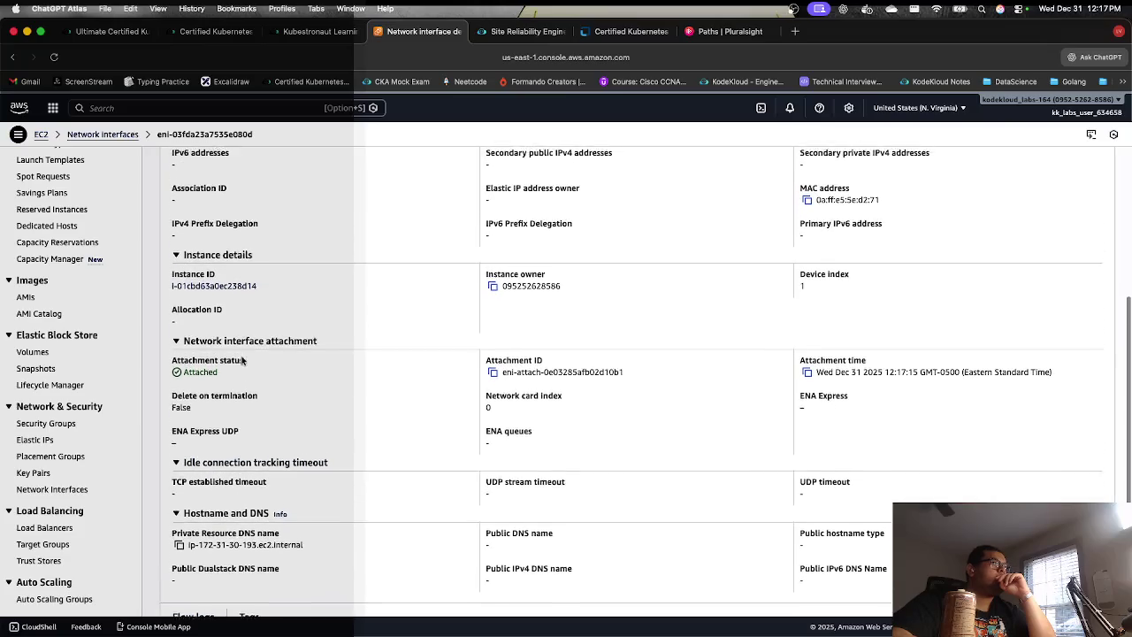
scroll(242, 359, "up", 3)
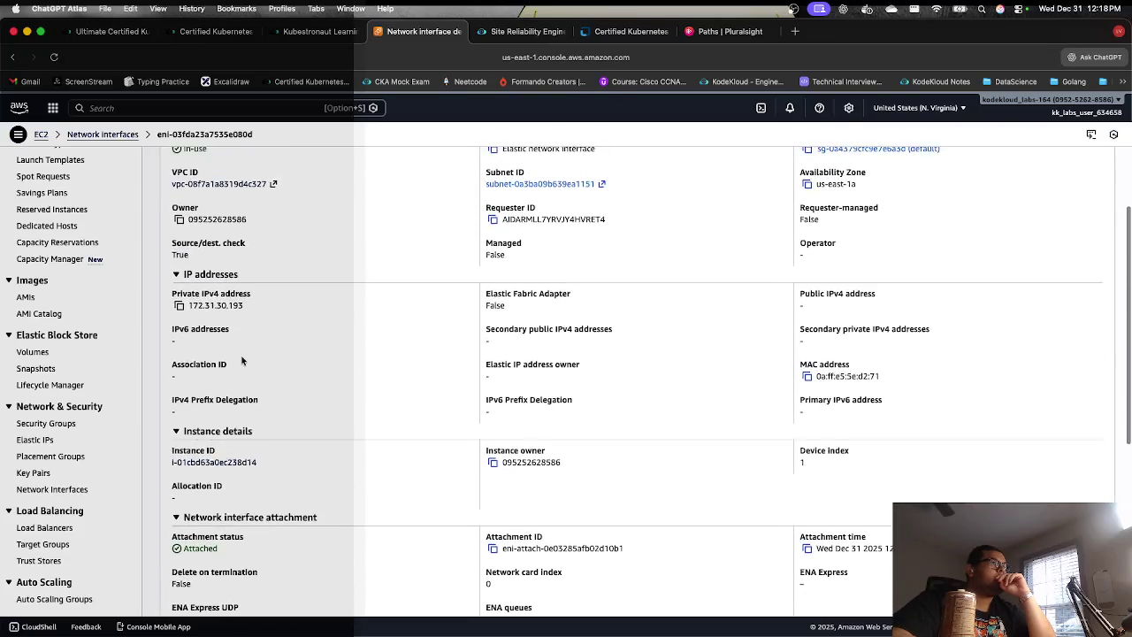
scroll(241, 359, "up", 2)
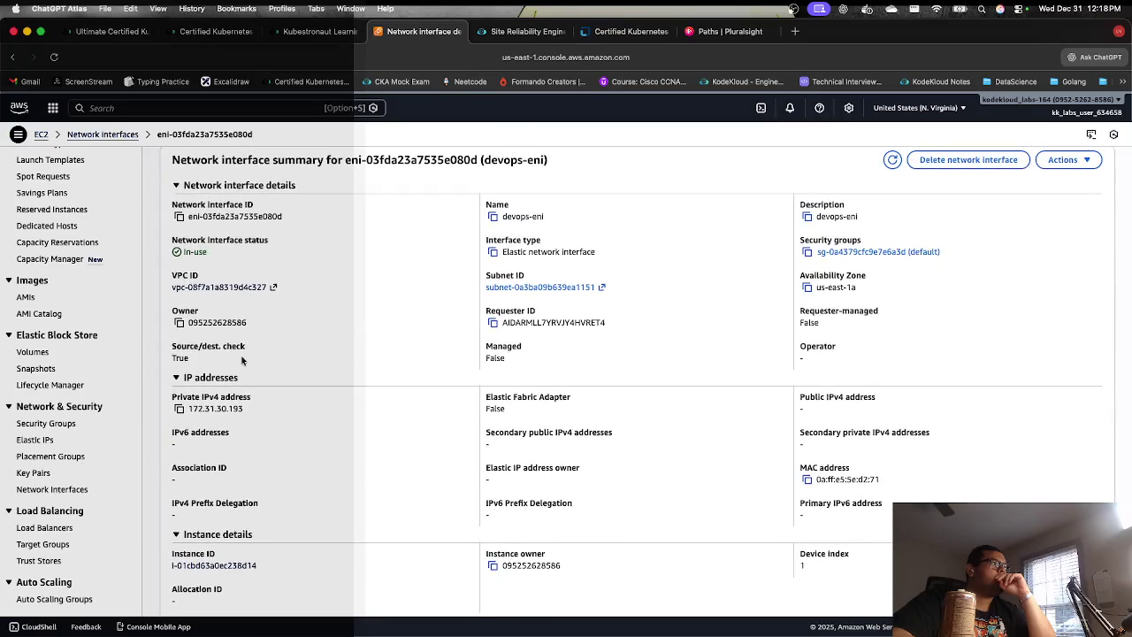
double_click(201, 252)
Step: Check and confirm the lab task in the KodeKloud window, then submit the feedback form
key("ctrl+Up")
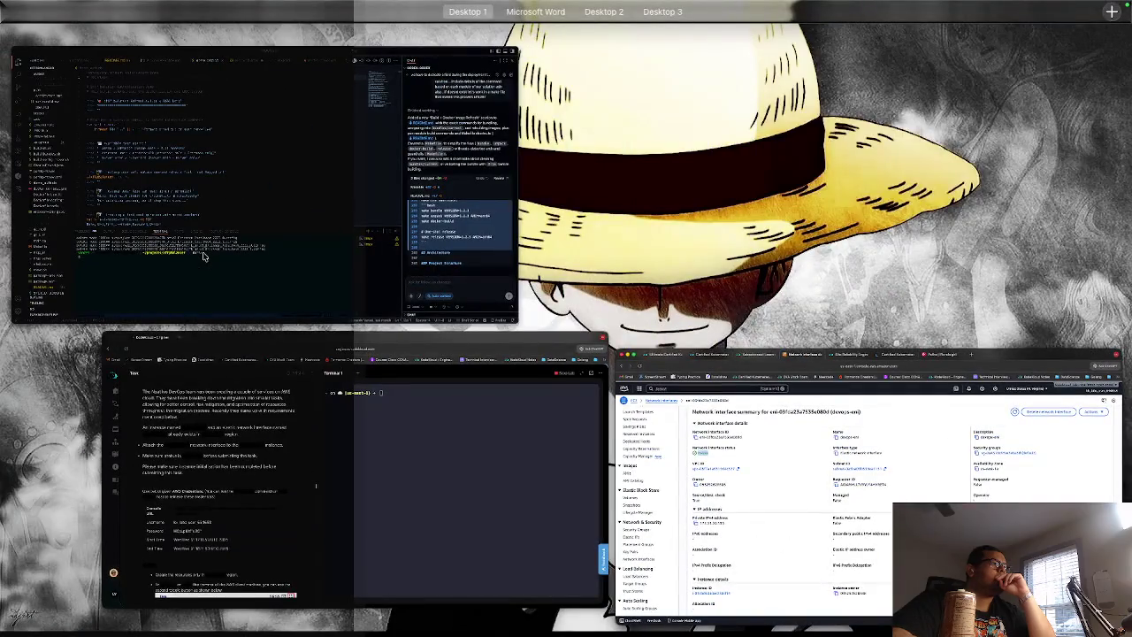
key("ctrl+Up")
key("ctrl+Up")
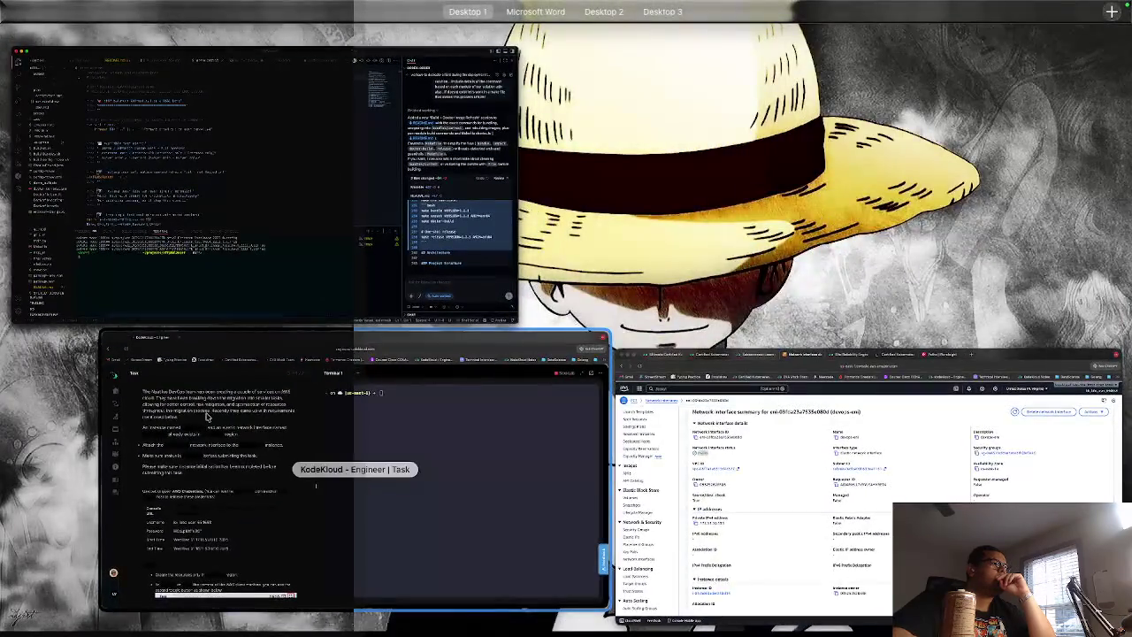
left_click(207, 416)
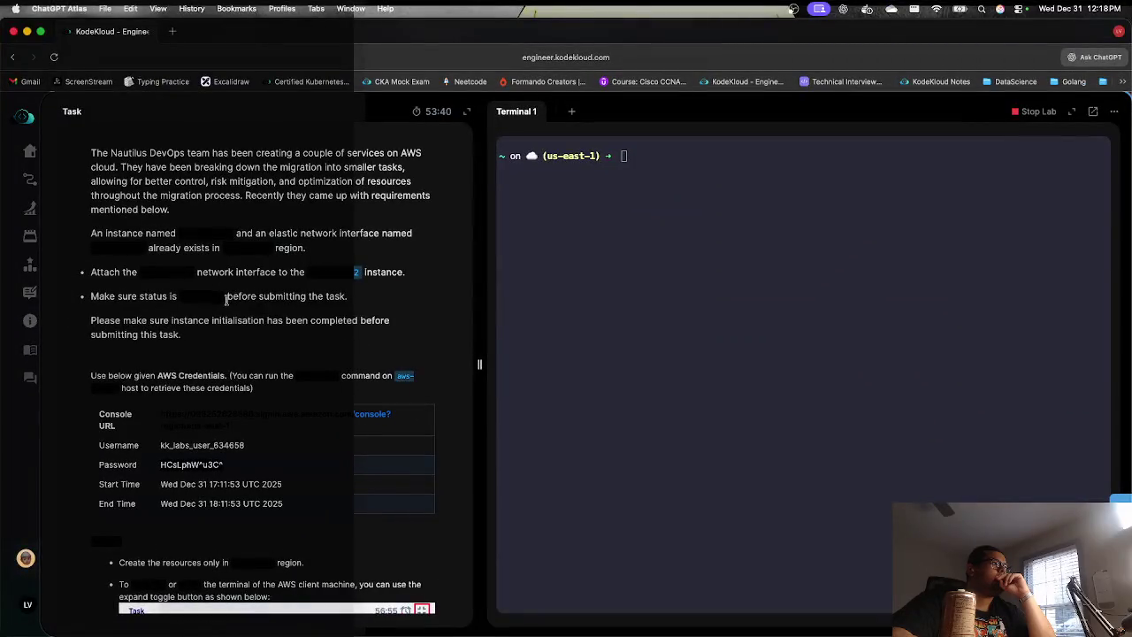
scroll(206, 295, "down", 4)
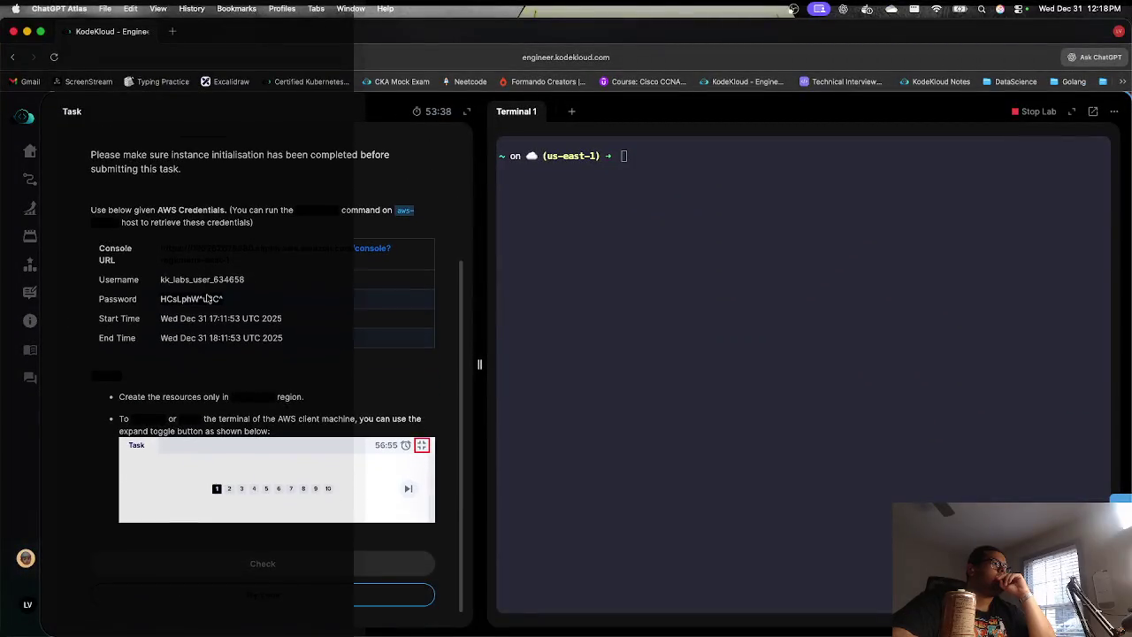
left_click(218, 562)
left_click(622, 378)
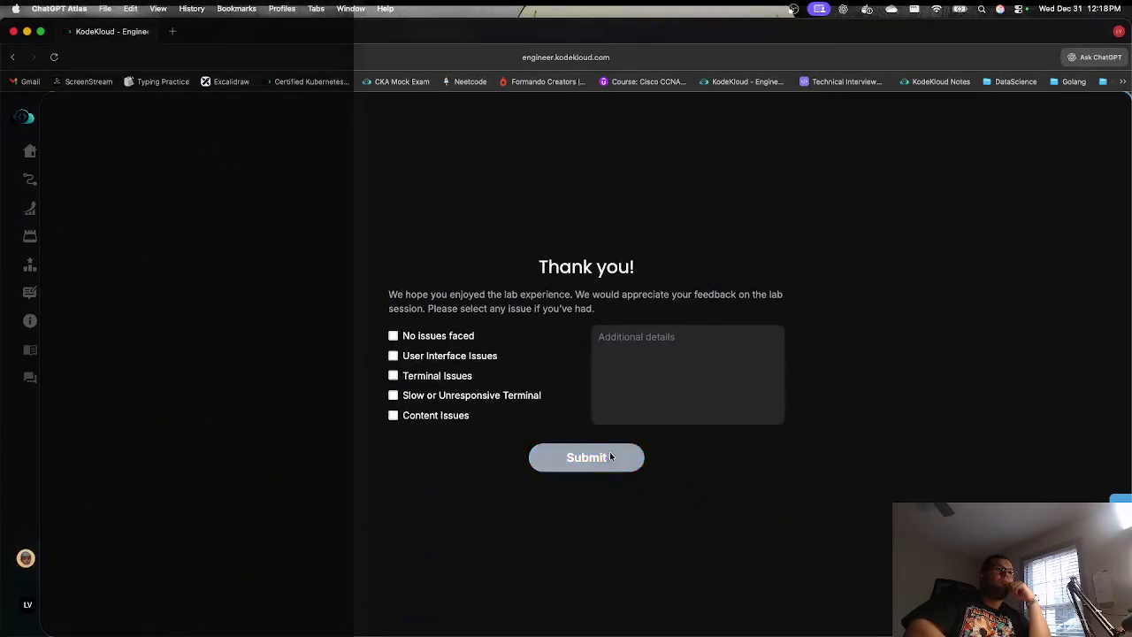
left_click(610, 457)
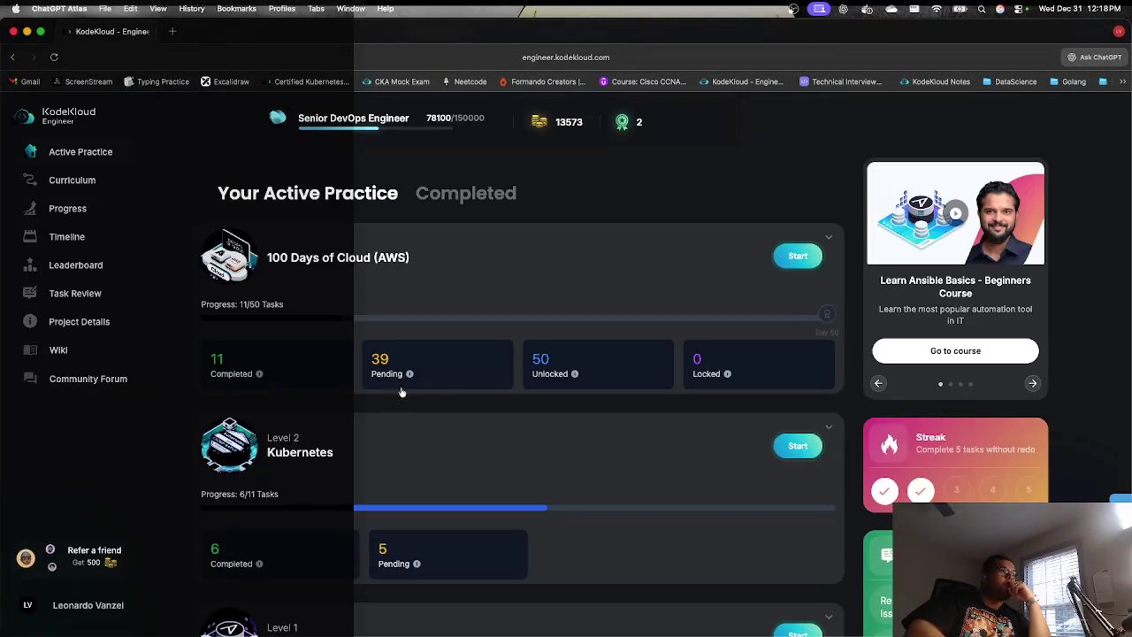
Step: Open a new ChatGPT tab beside the KodeKloud Engineer dashboard showing 11/50 tasks
scroll(433, 435, "down", 1)
scroll(434, 436, "up", 1)
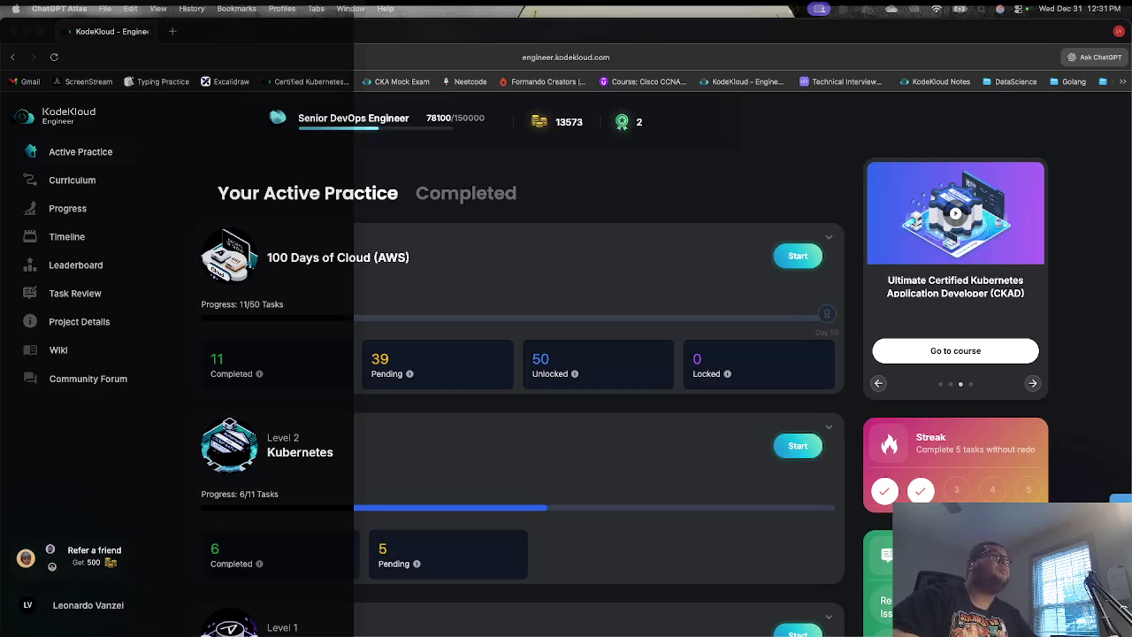
left_click(173, 32)
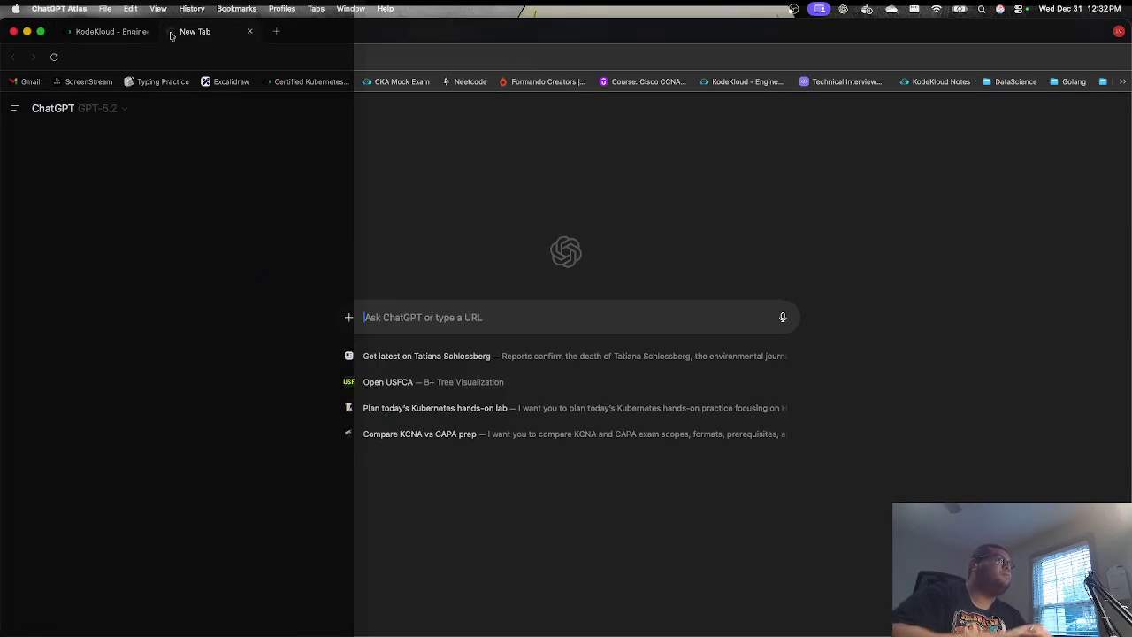
Step: Query ChatGPT for sunbreon images and view the first result, an Umbreon ex card, full size
type("outlines")
key("Return")
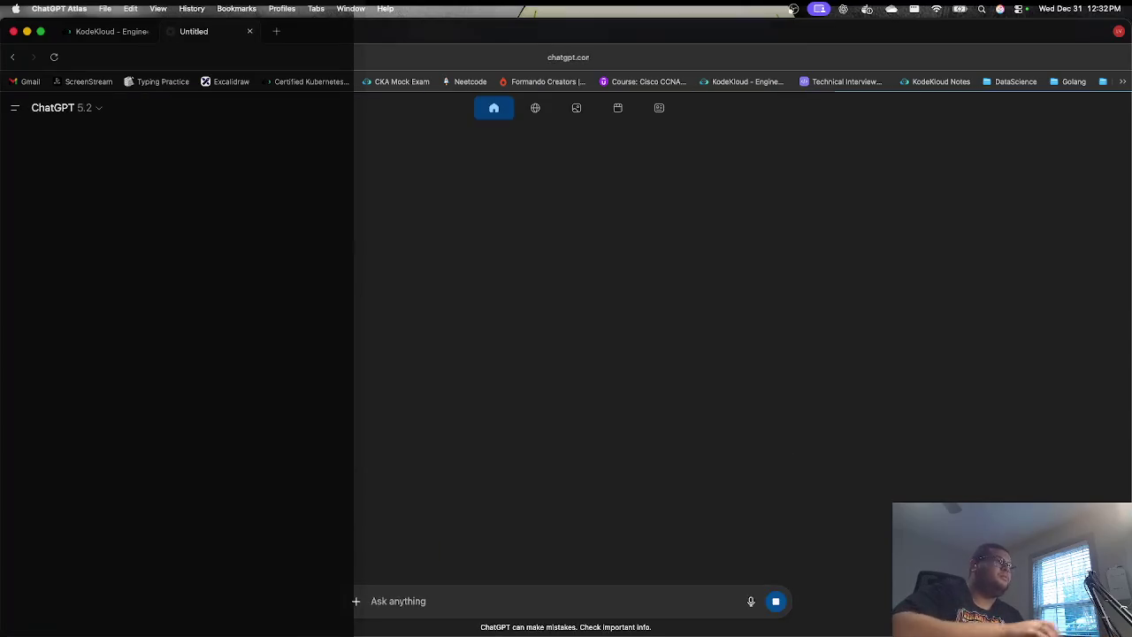
left_click(576, 108)
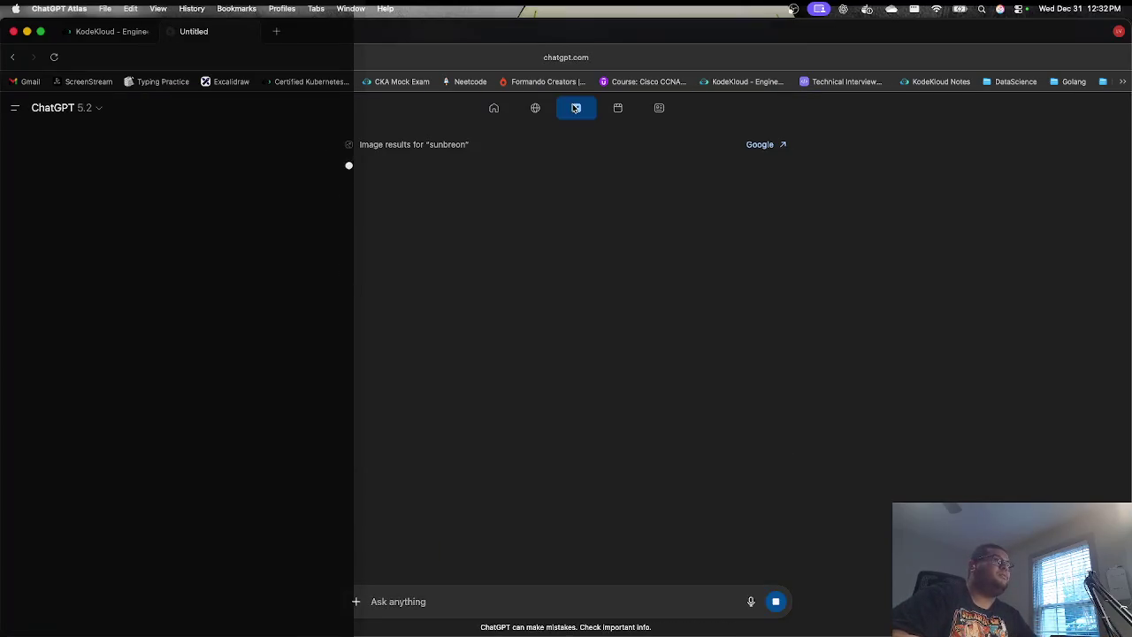
left_click(412, 221)
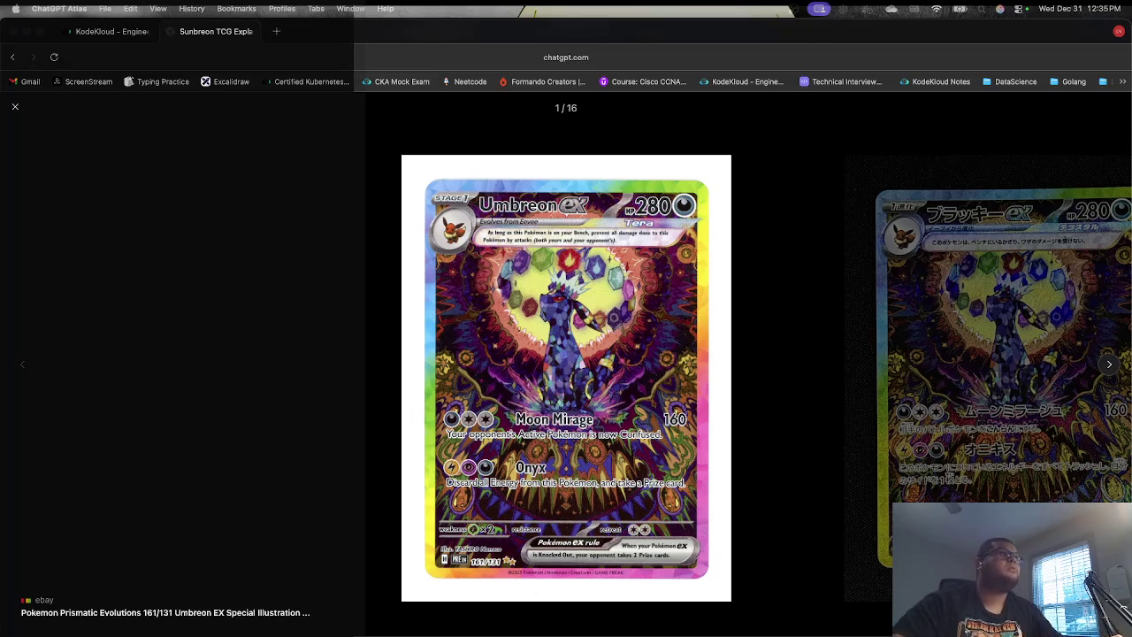
Step: Load the eBay homepage from the address bar
key("super+l")
type("e")
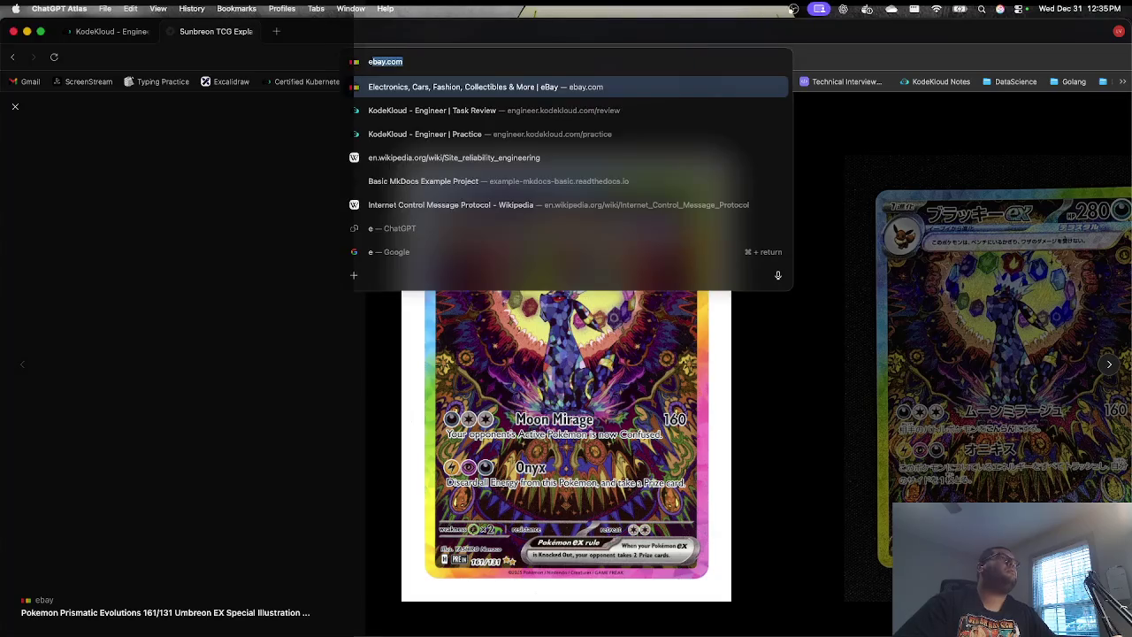
key("Return")
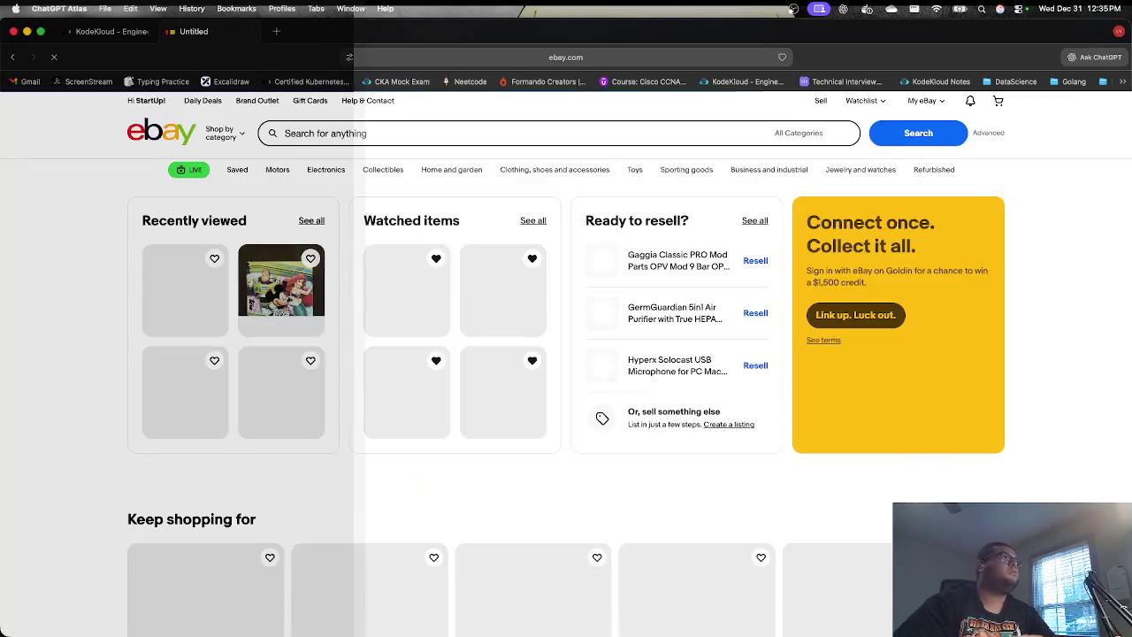
Step: Search eBay for 'nami sp' and browse the 1,500+ results
left_click(306, 134)
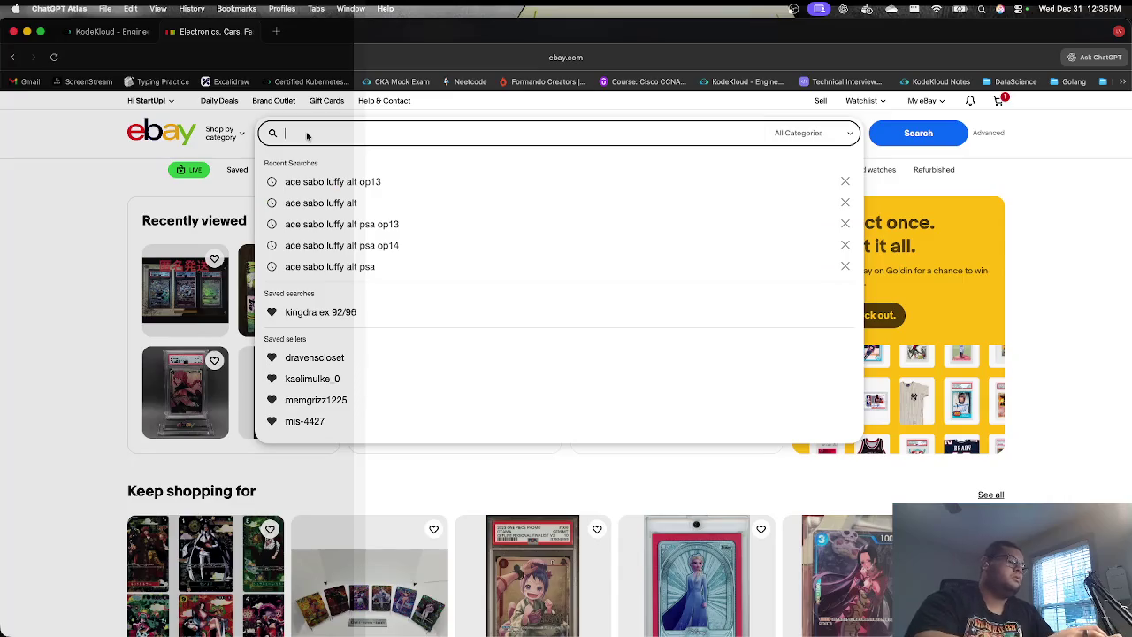
type("nami sp")
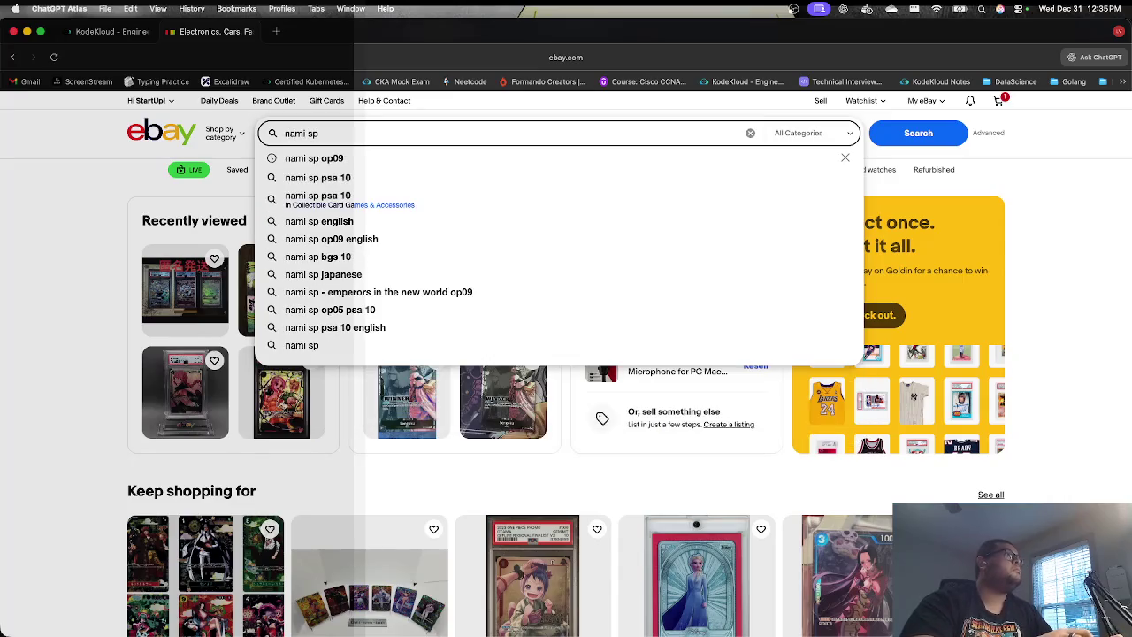
key("Return")
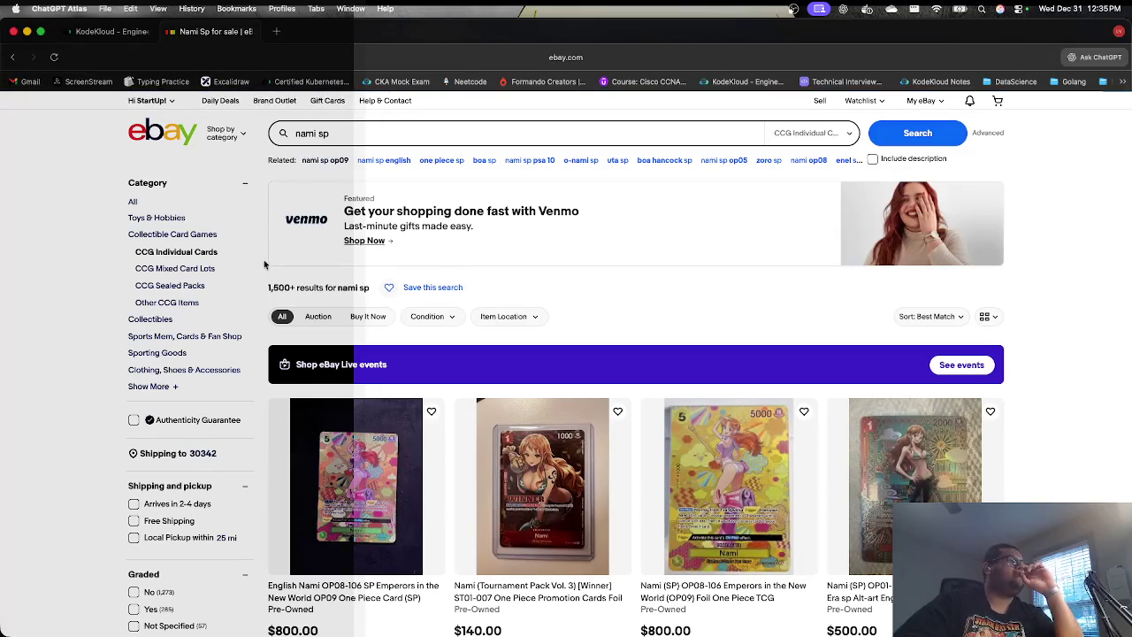
scroll(434, 378, "down", 10)
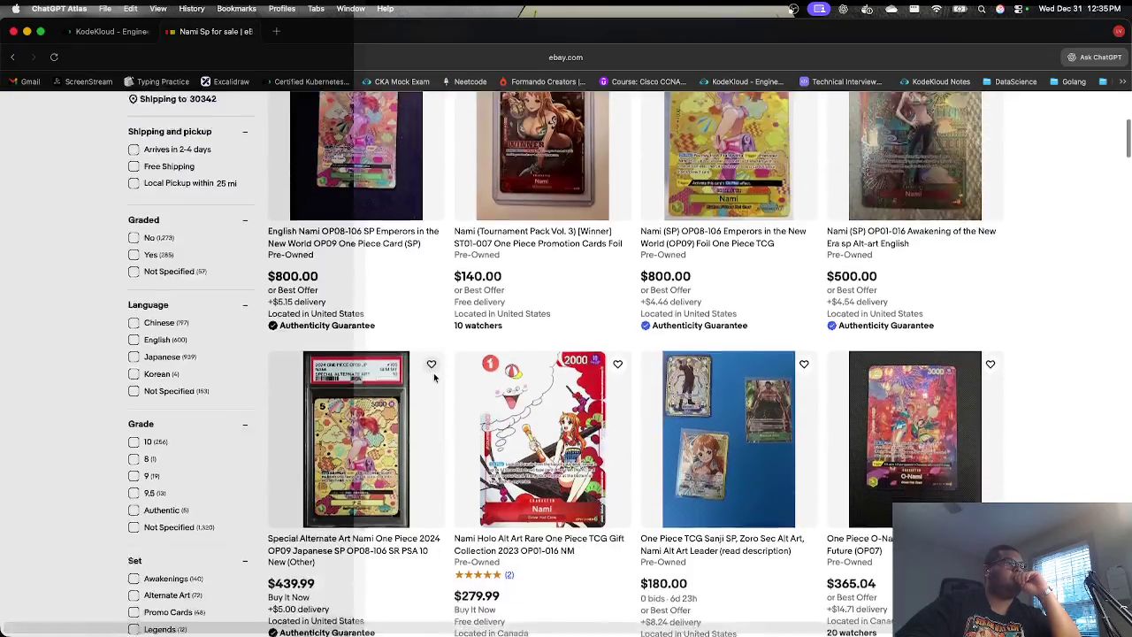
scroll(434, 378, "up", 1)
scroll(435, 377, "down", 3)
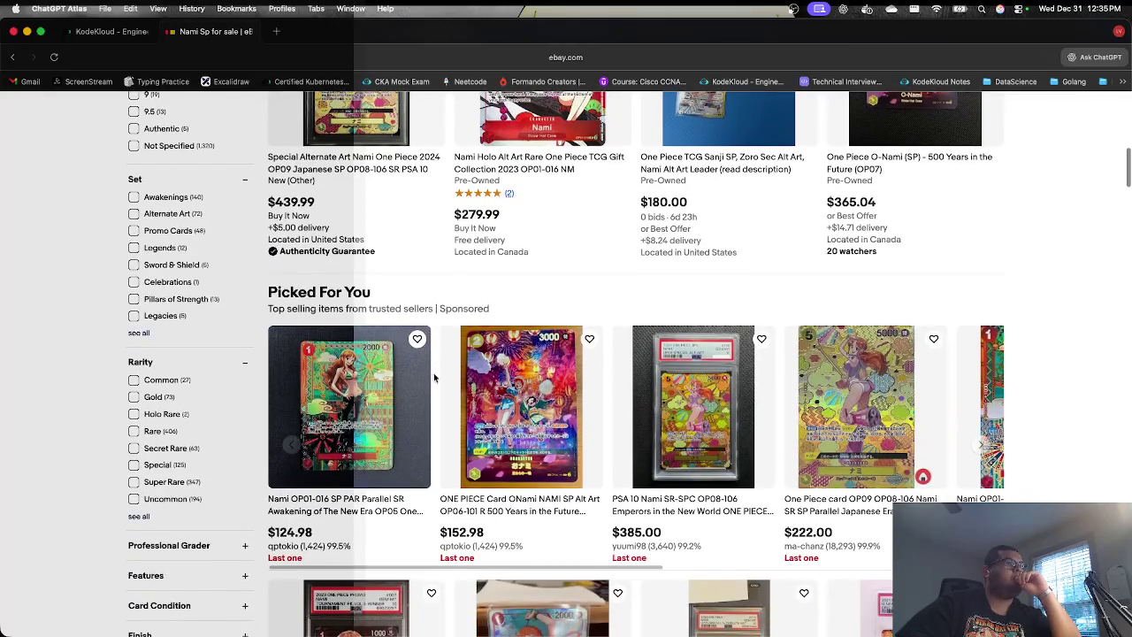
scroll(434, 377, "down", 8)
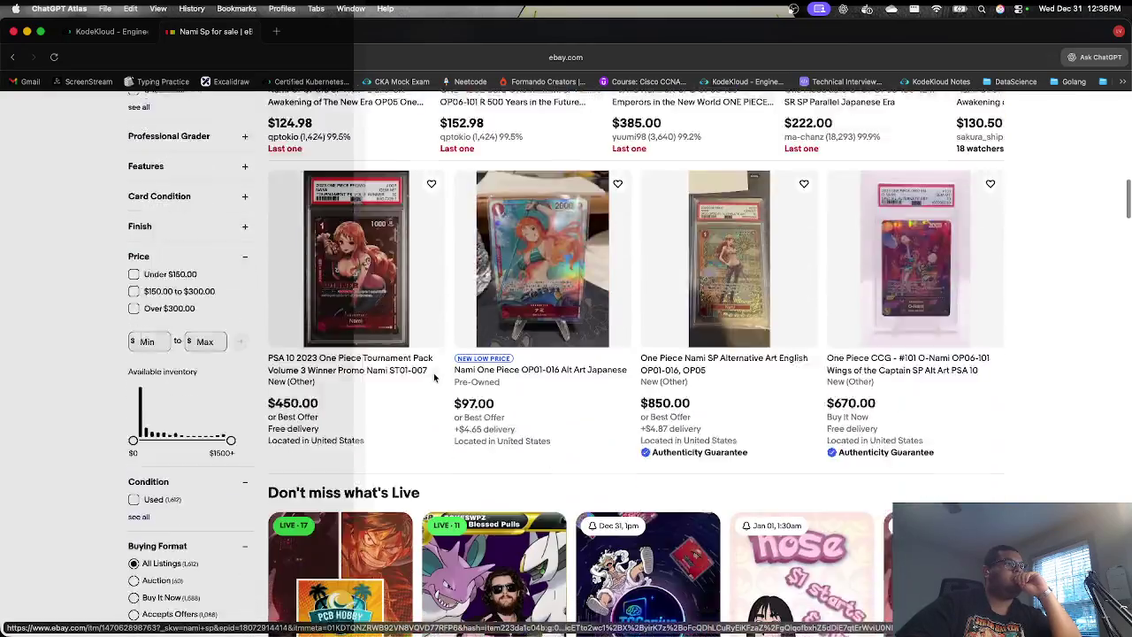
scroll(434, 378, "up", 15)
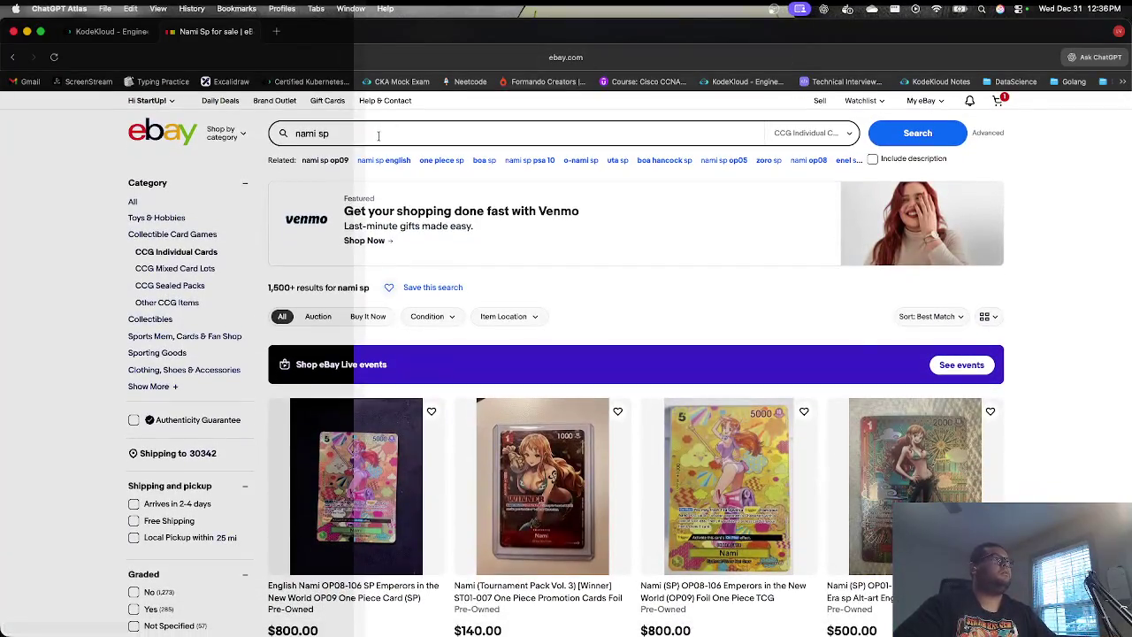
Step: Refine the search to 'nami sp english bgs 0' and inspect the Nami OP08-106 BGS 9.5 listing
left_click(378, 138)
type("english ")
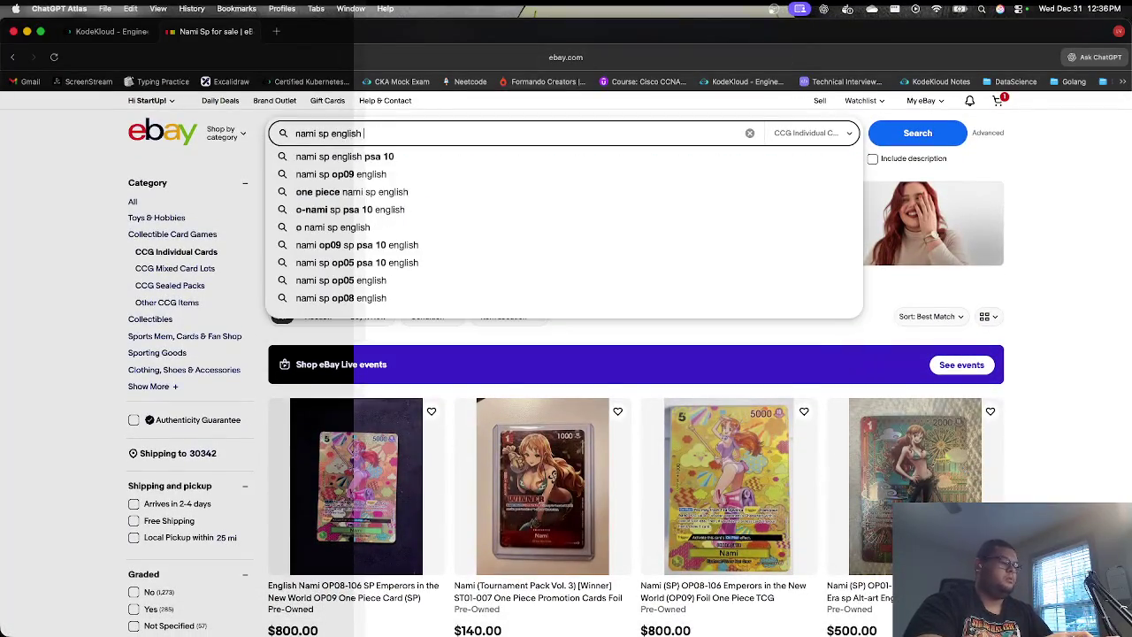
type("bgs 0")
key("Return")
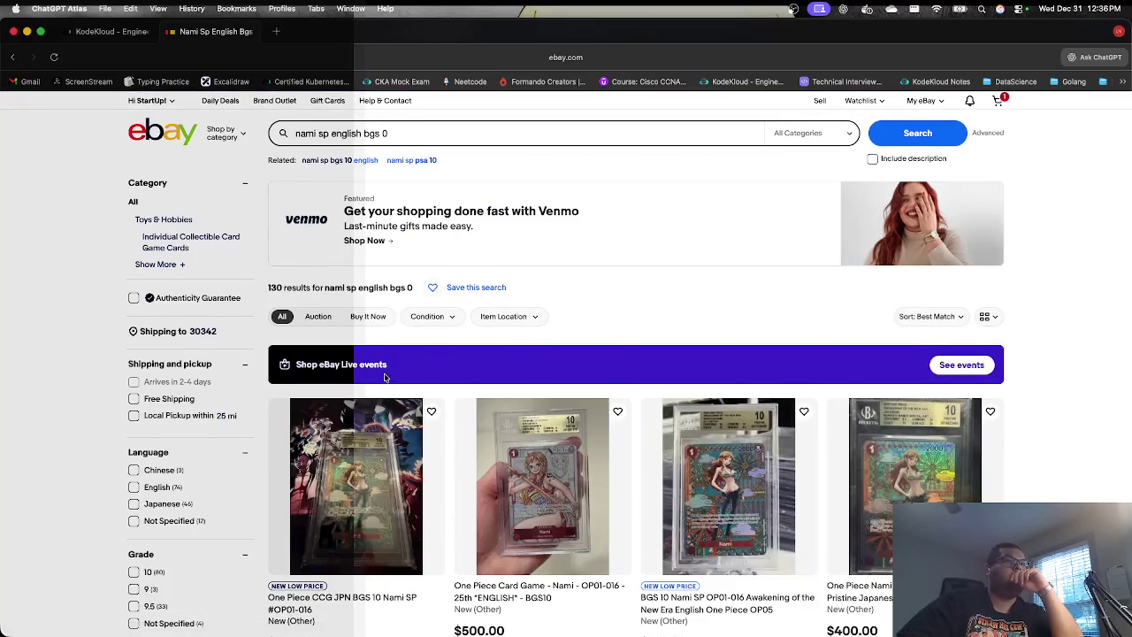
scroll(385, 378, "down", 5)
scroll(385, 378, "down", 1)
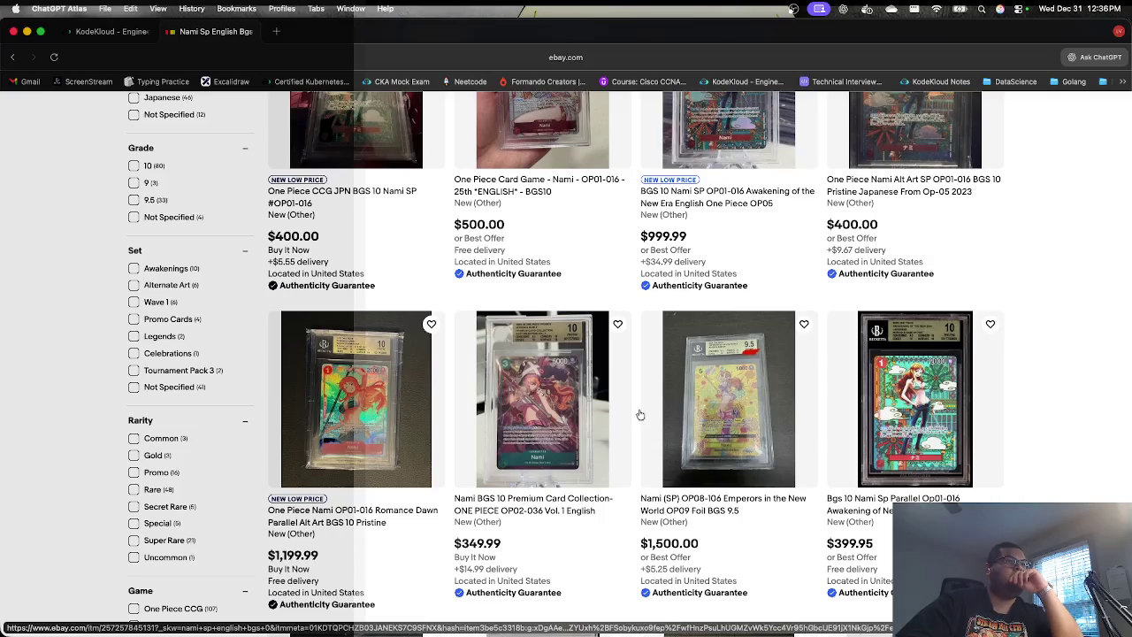
left_click(707, 392)
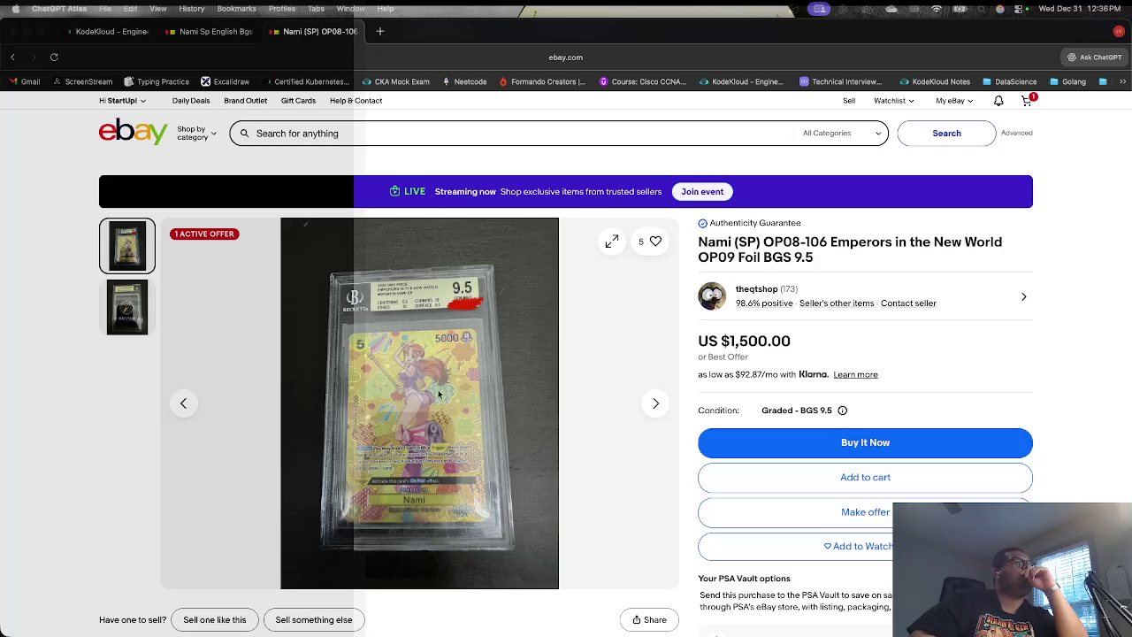
left_click(12, 58)
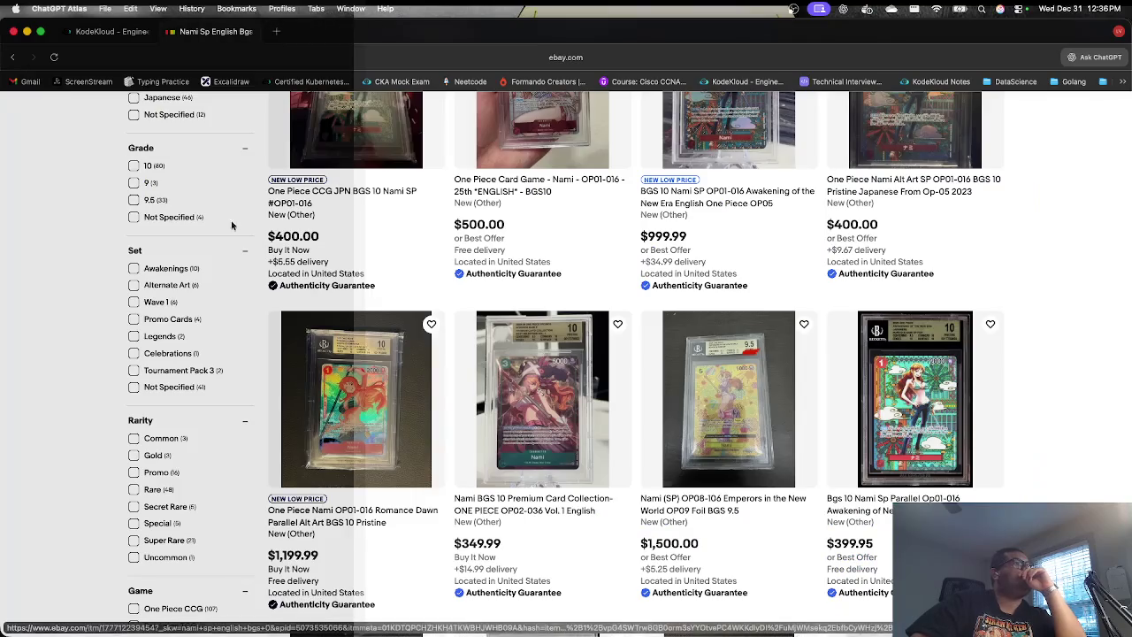
Step: View the $999.99 BGS 10 OP06-101 O-Nami listing, then return to the results
scroll(523, 309, "down", 5)
scroll(523, 308, "down", 10)
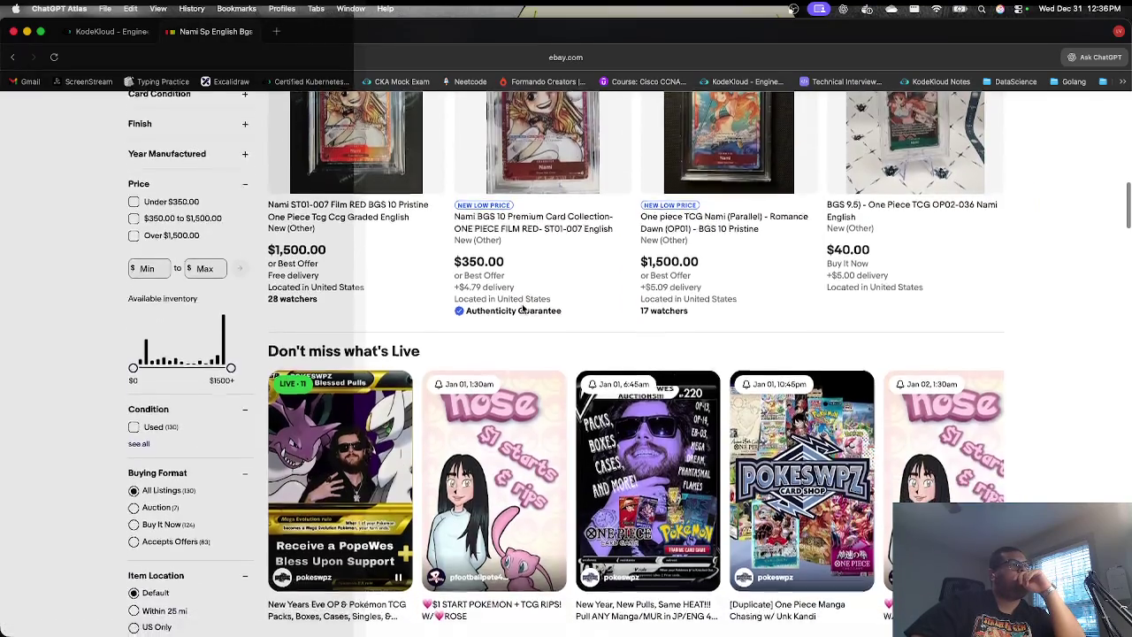
scroll(521, 308, "down", 7)
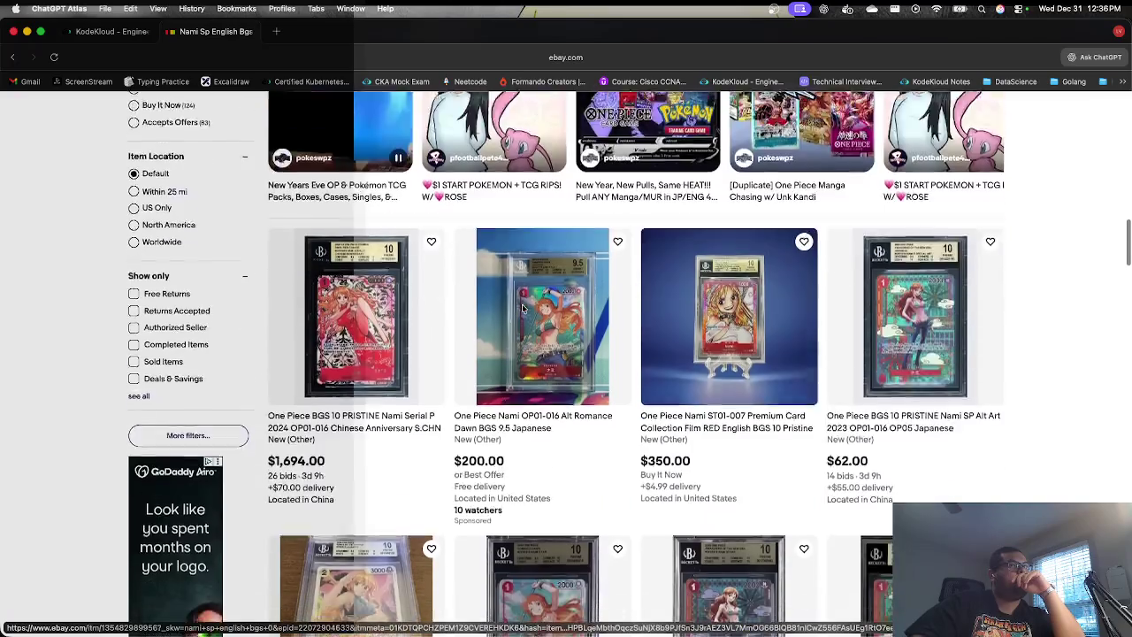
scroll(522, 308, "down", 2)
scroll(523, 308, "down", 5)
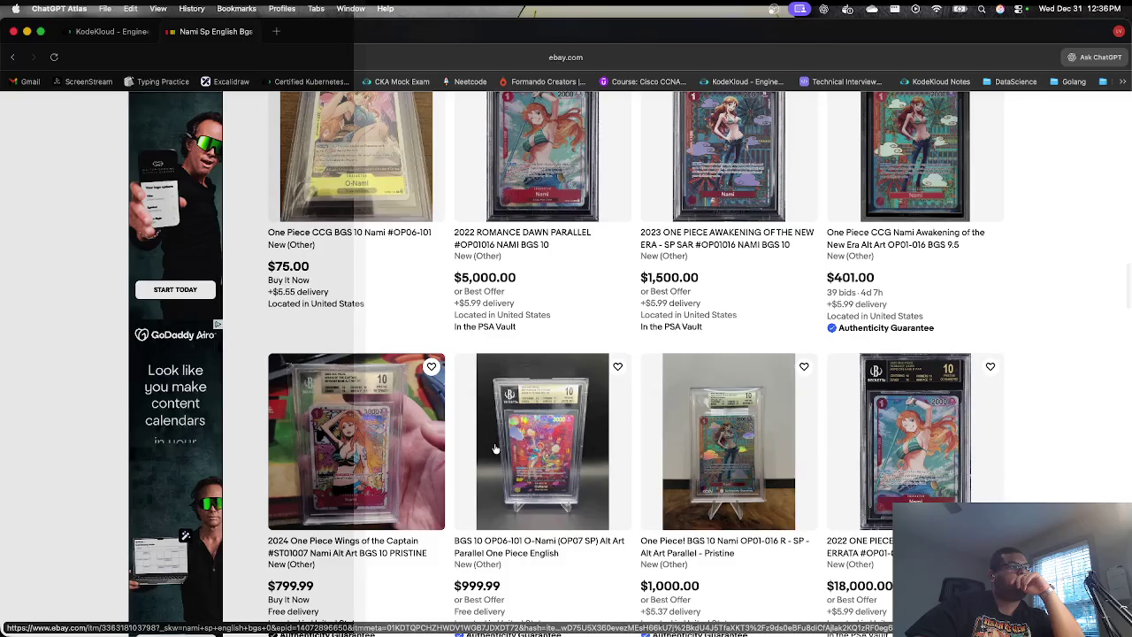
left_click(496, 448)
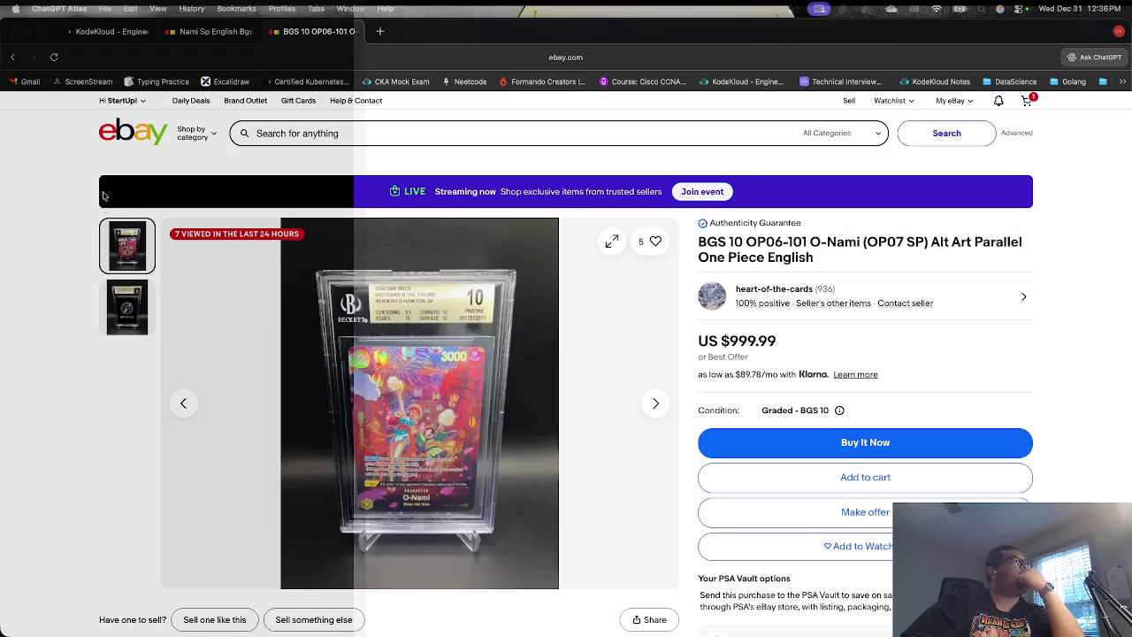
left_click(13, 56)
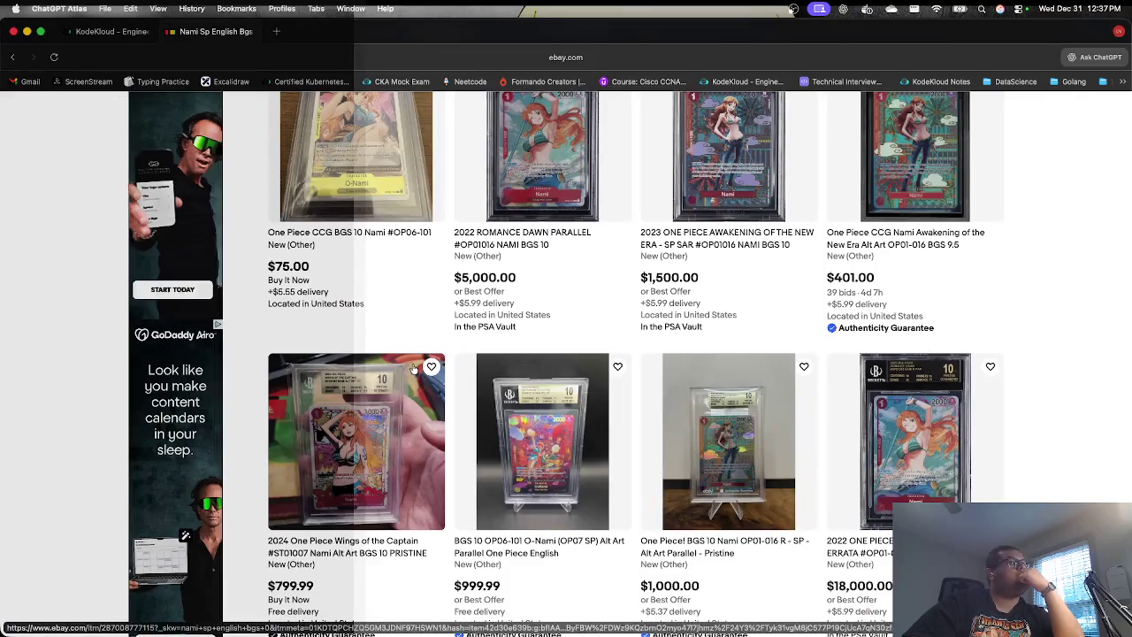
Step: Scroll through the Nami graded-card results, then close the eBay tab
scroll(413, 369, "down", 3)
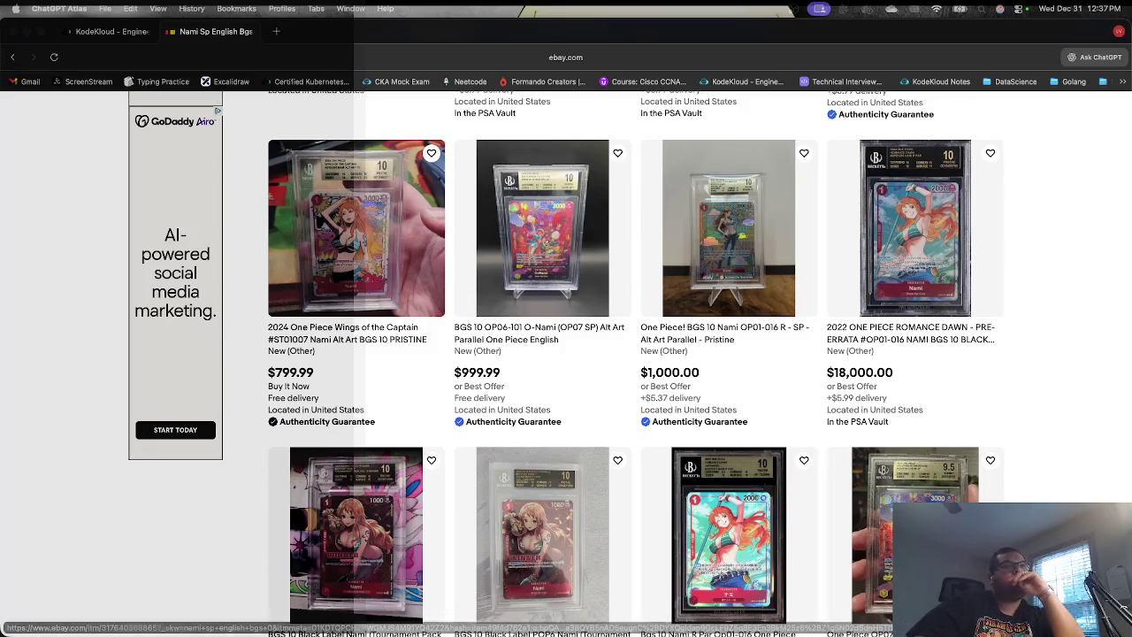
scroll(566, 363, "down", 5)
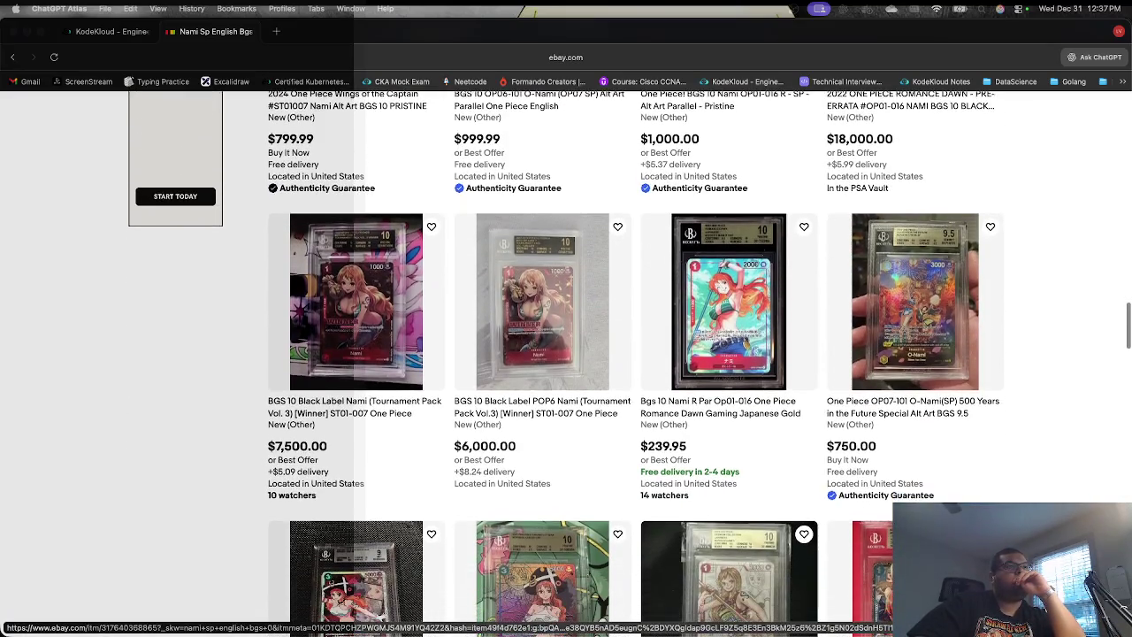
scroll(566, 362, "down", 3)
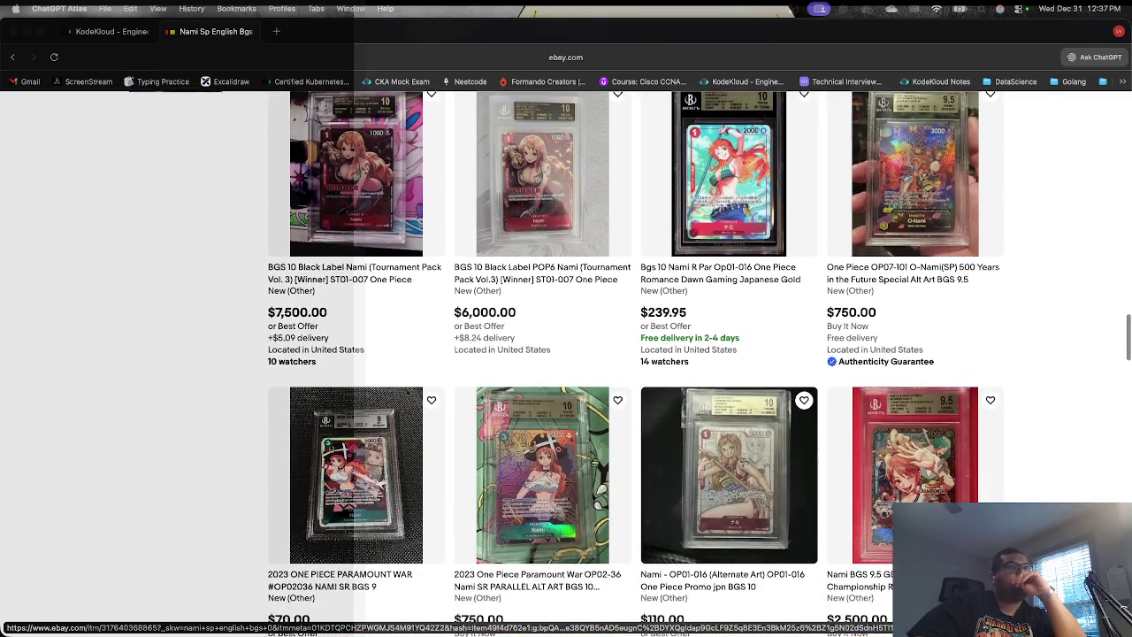
scroll(566, 362, "down", 8)
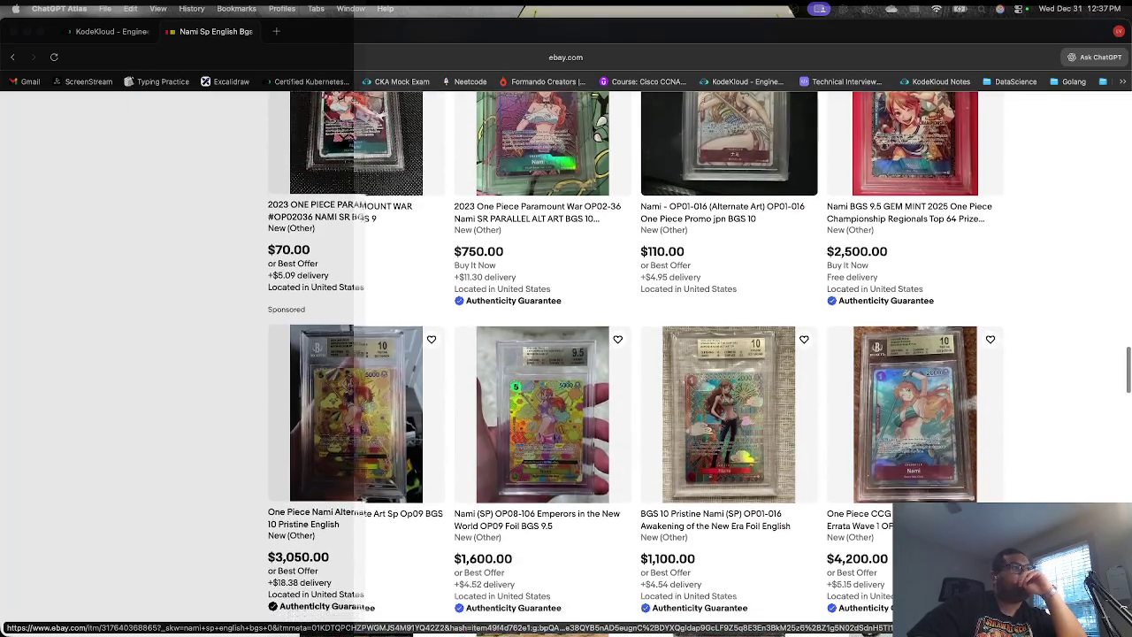
scroll(332, 470, "down", 1)
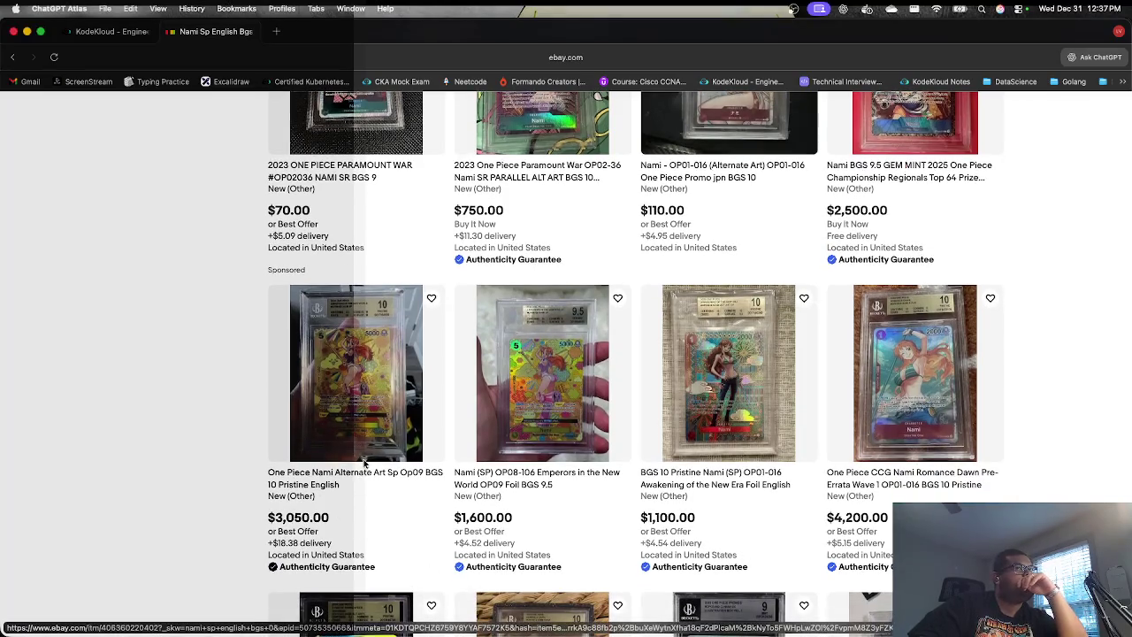
scroll(374, 438, "down", 4)
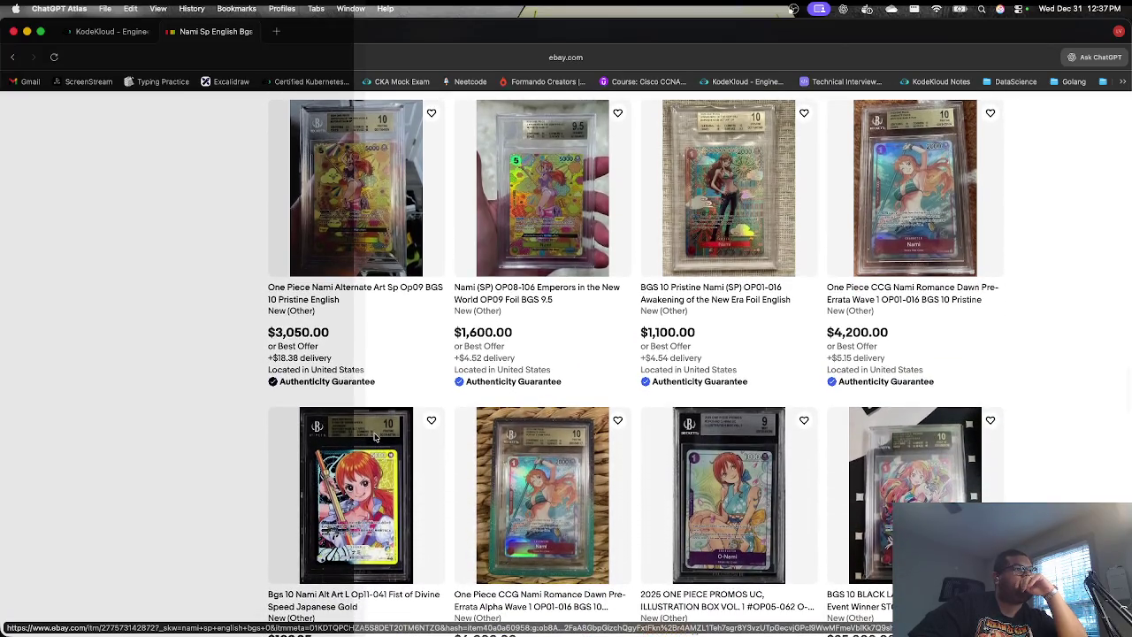
scroll(383, 367, "up", 10)
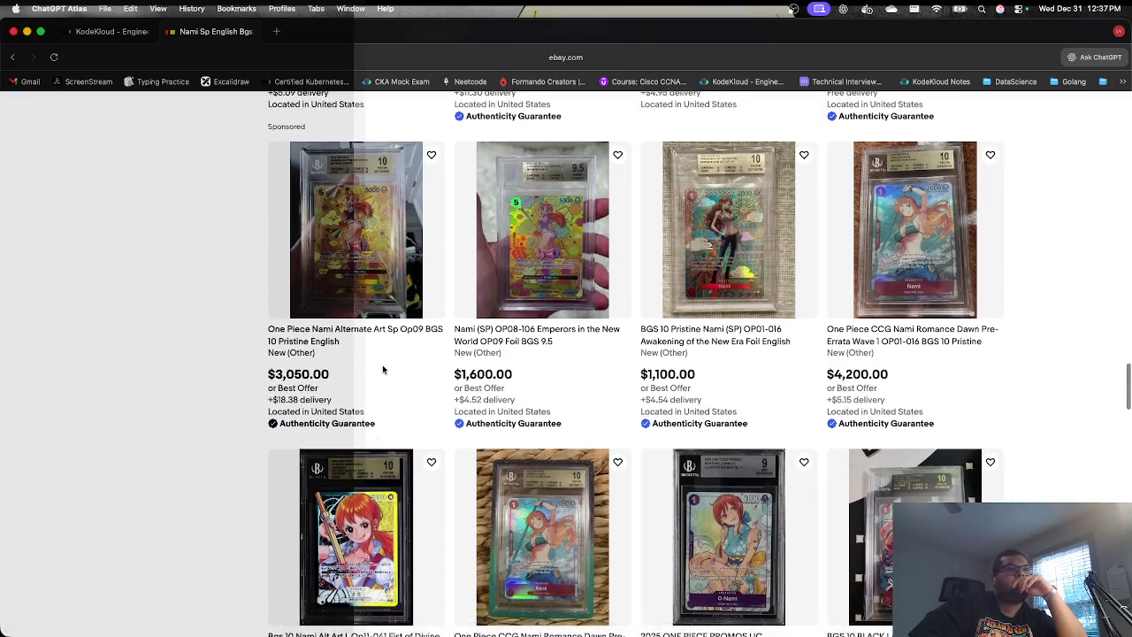
scroll(383, 367, "up", 10)
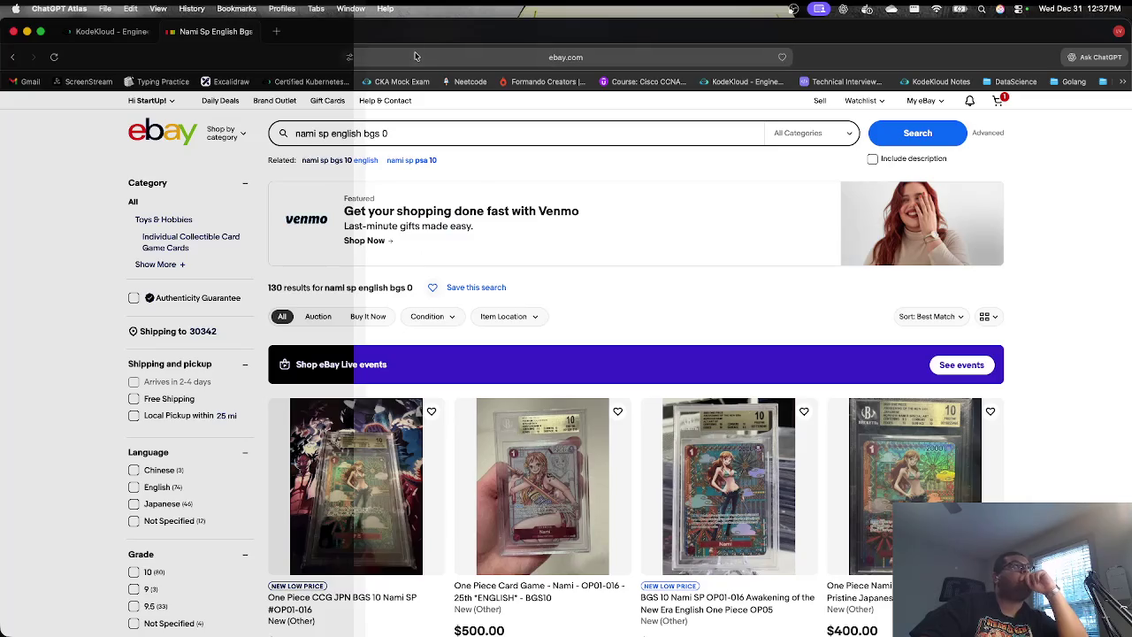
left_click(248, 31)
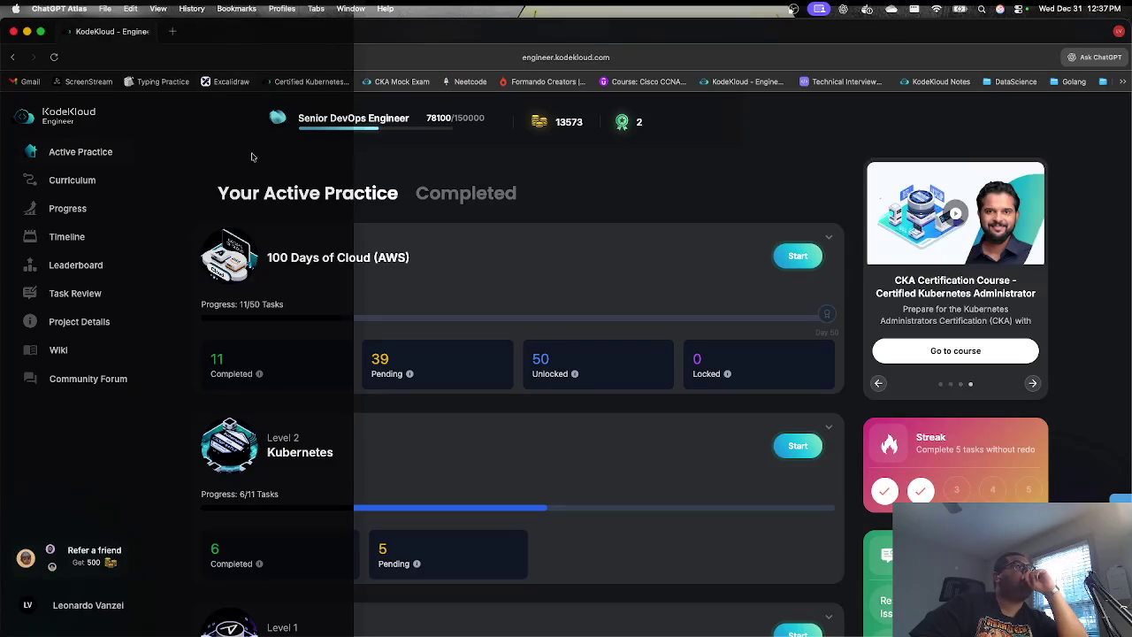
Step: Close the KodeKloud Engineer and AWS network interface tabs, then visit the CKA course and Kubestronaut pages
left_click(147, 32)
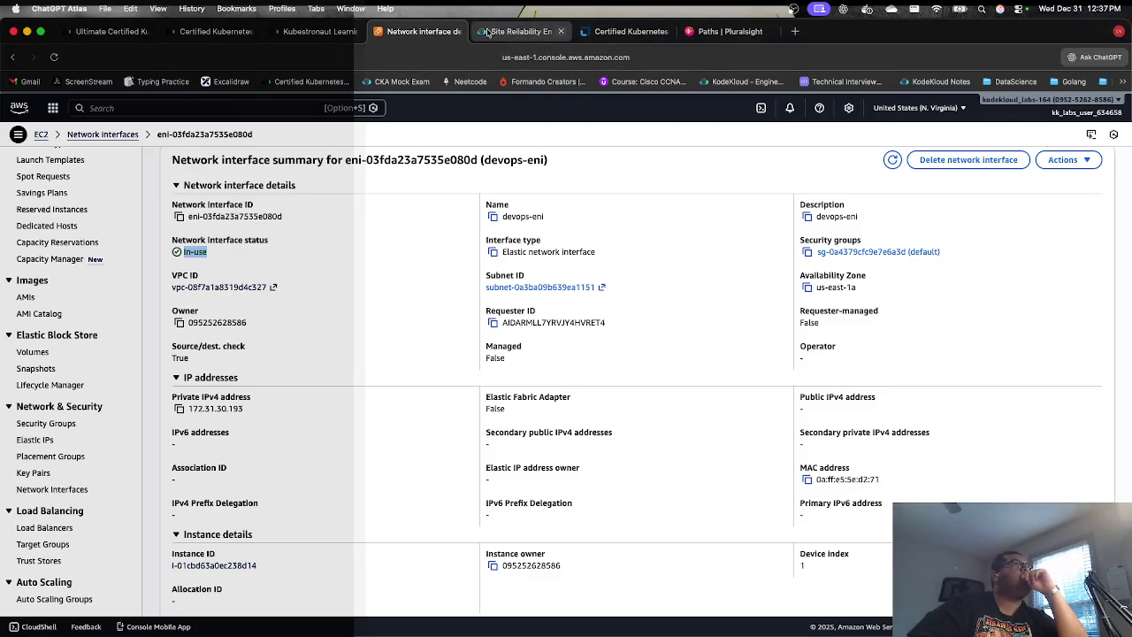
left_click(458, 33)
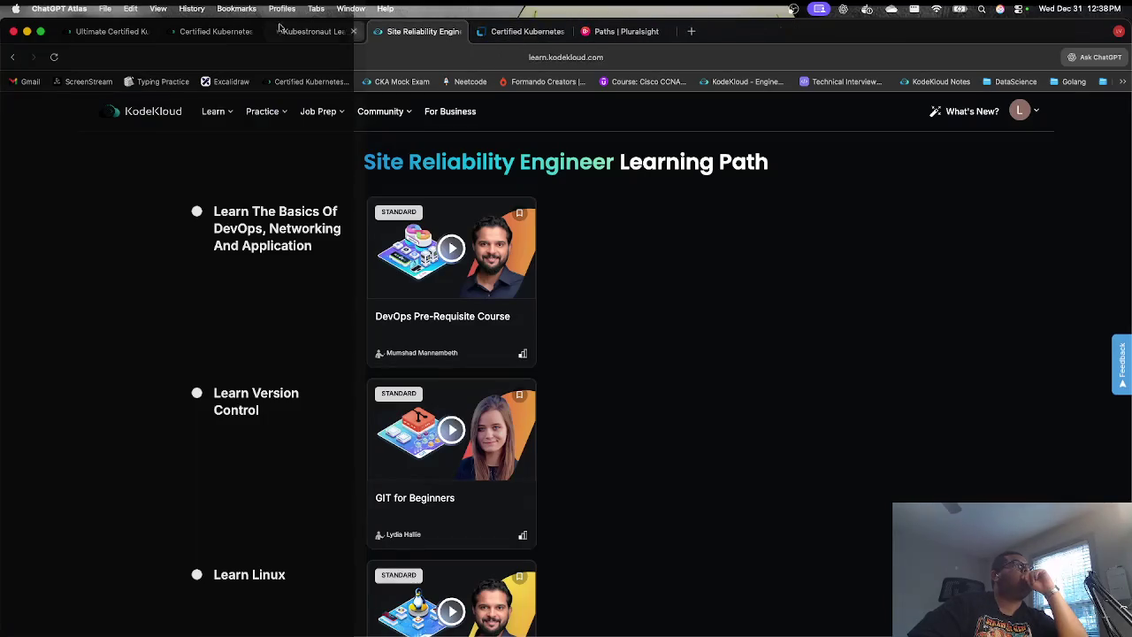
left_click(214, 37)
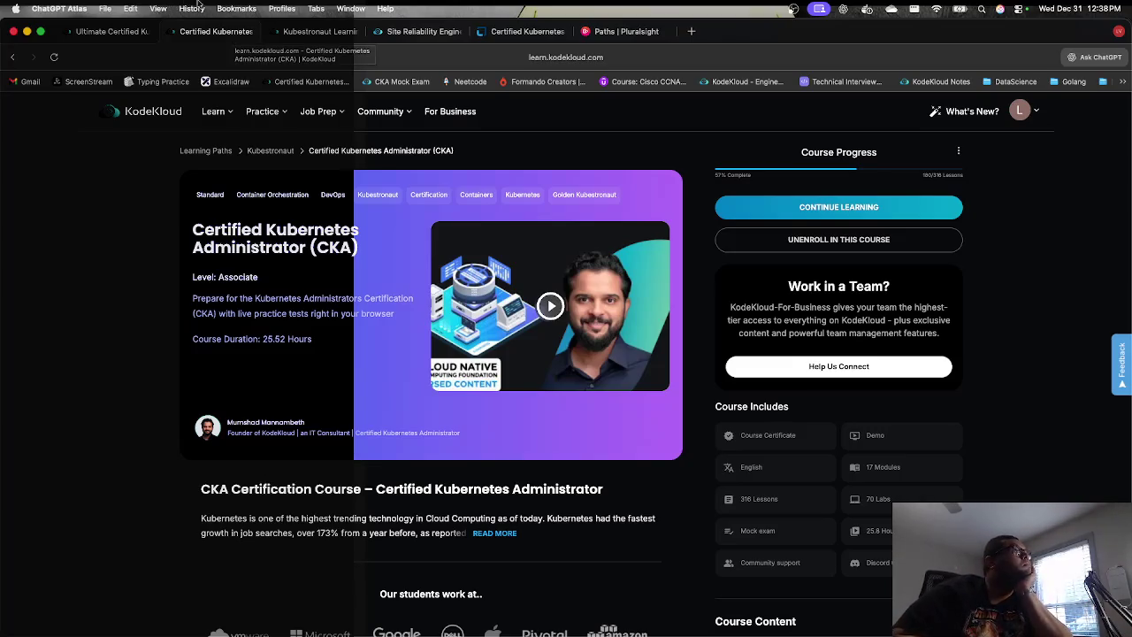
left_click(298, 33)
Step: Browse the Site Reliability Engineer path's course sections down to Get Career Ready
left_click(416, 31)
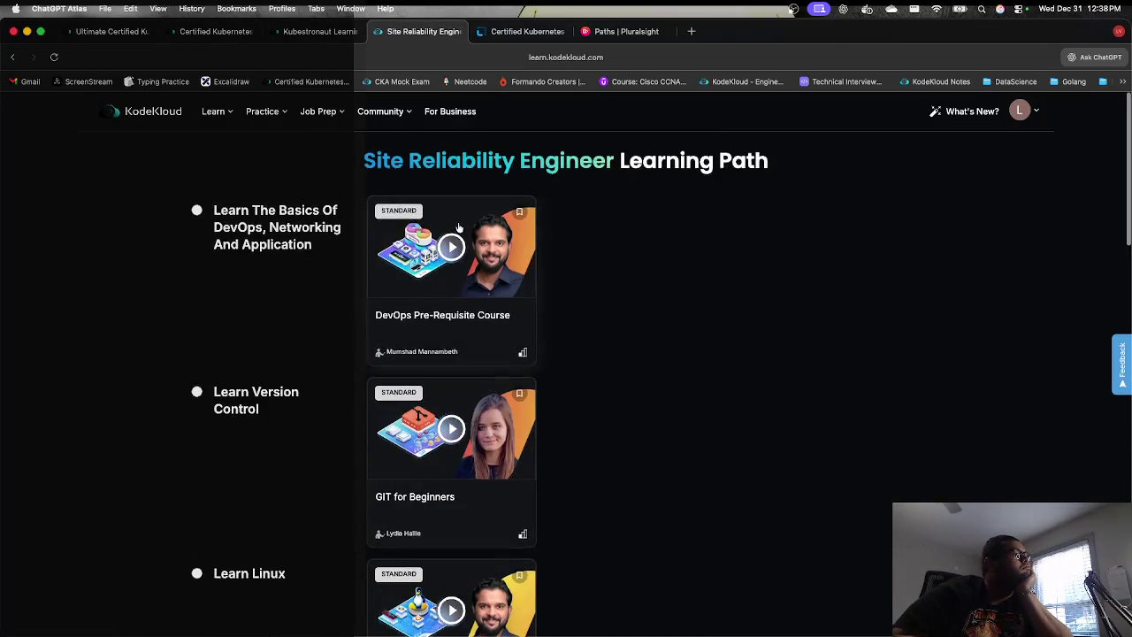
scroll(459, 228, "down", 5)
scroll(459, 227, "down", 4)
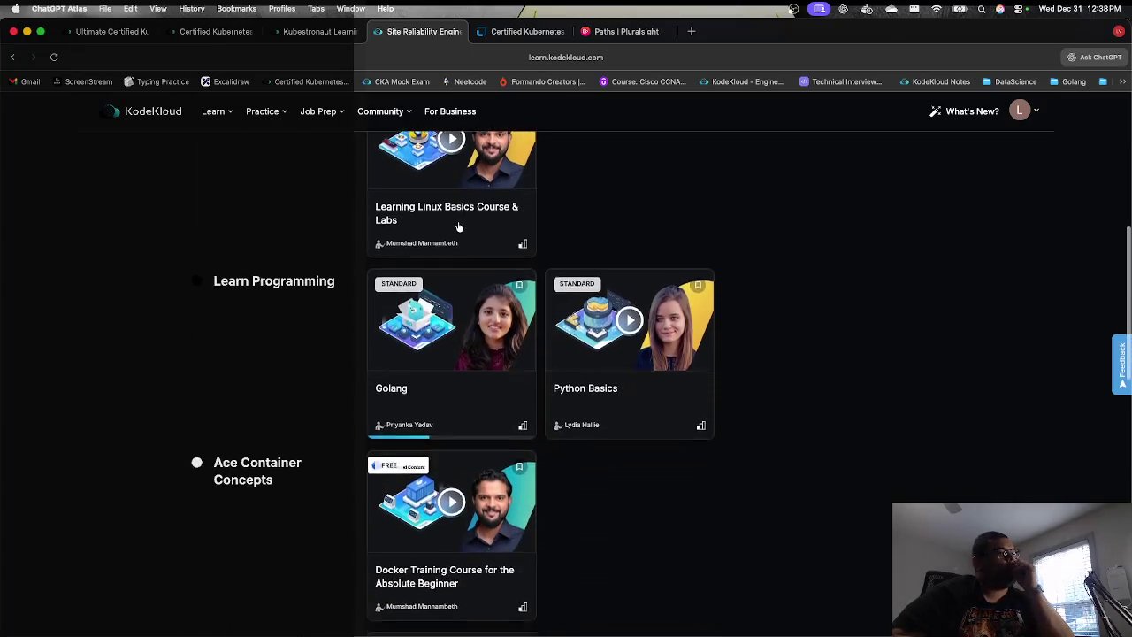
scroll(448, 322, "down", 3)
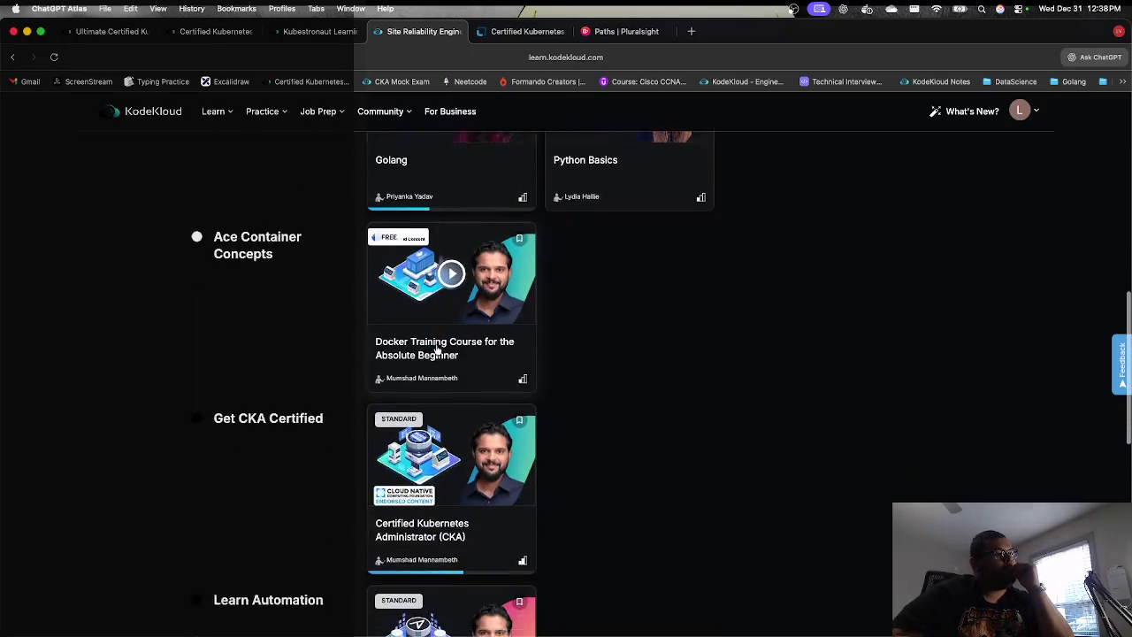
scroll(438, 411, "down", 5)
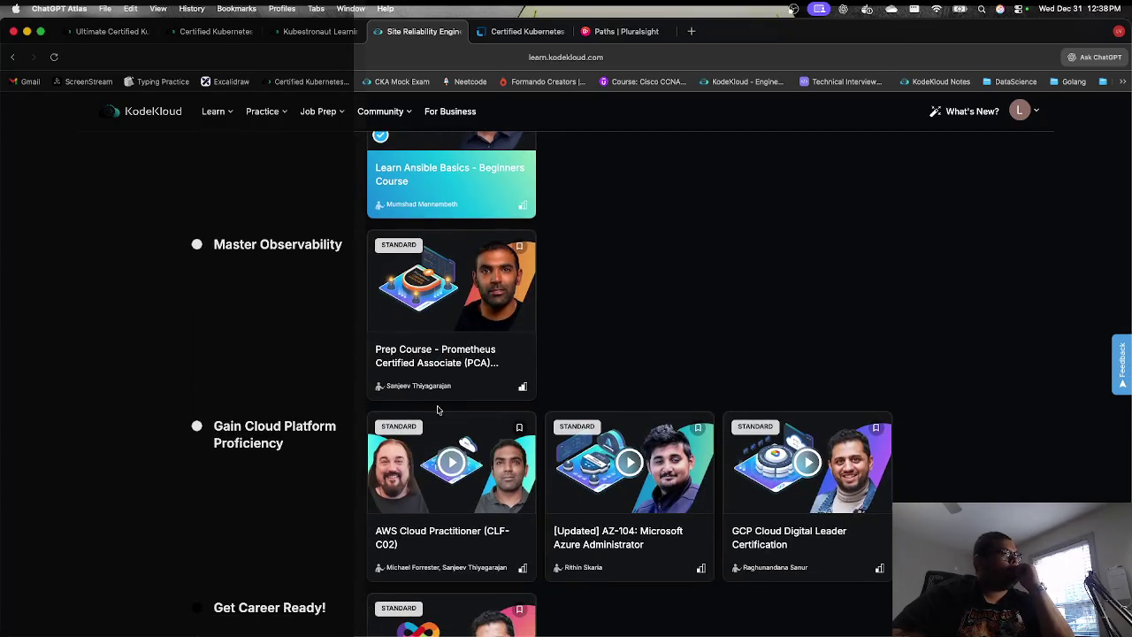
scroll(437, 409, "down", 2)
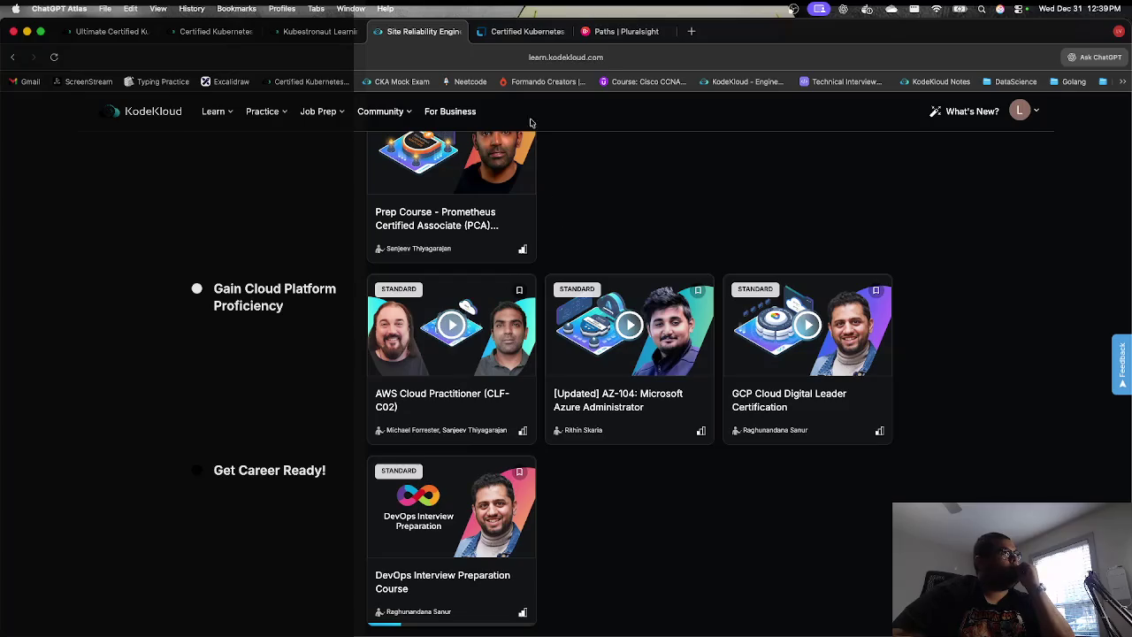
left_click(522, 34)
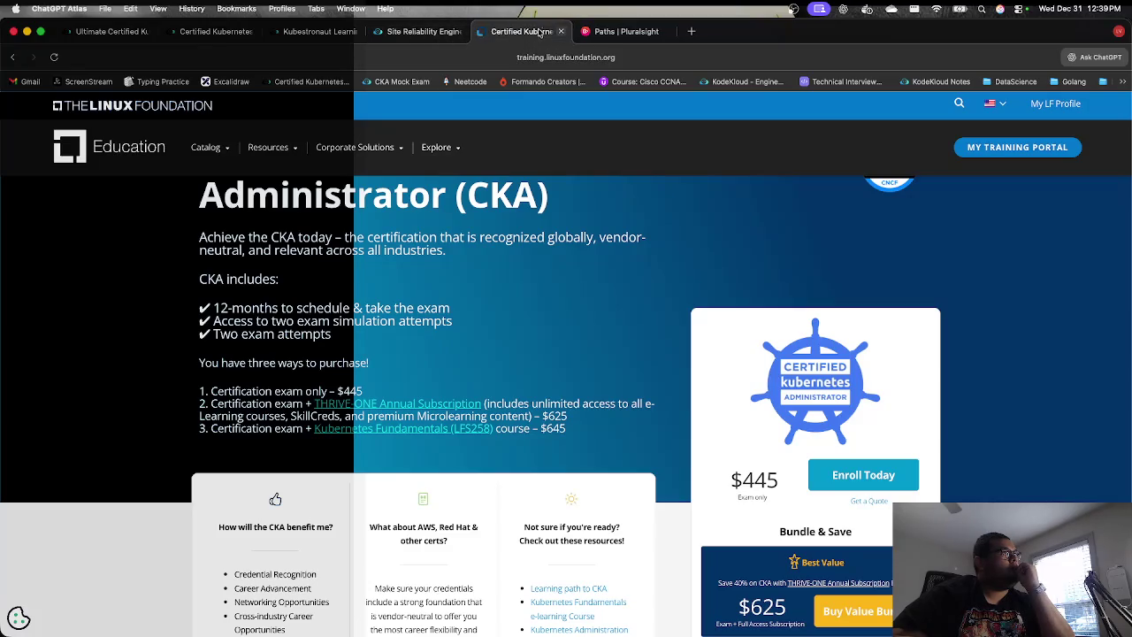
Step: Close the Linux Foundation CKA and Pluralsight tabs and return to the CKA course page
left_click(562, 34)
left_click(562, 34)
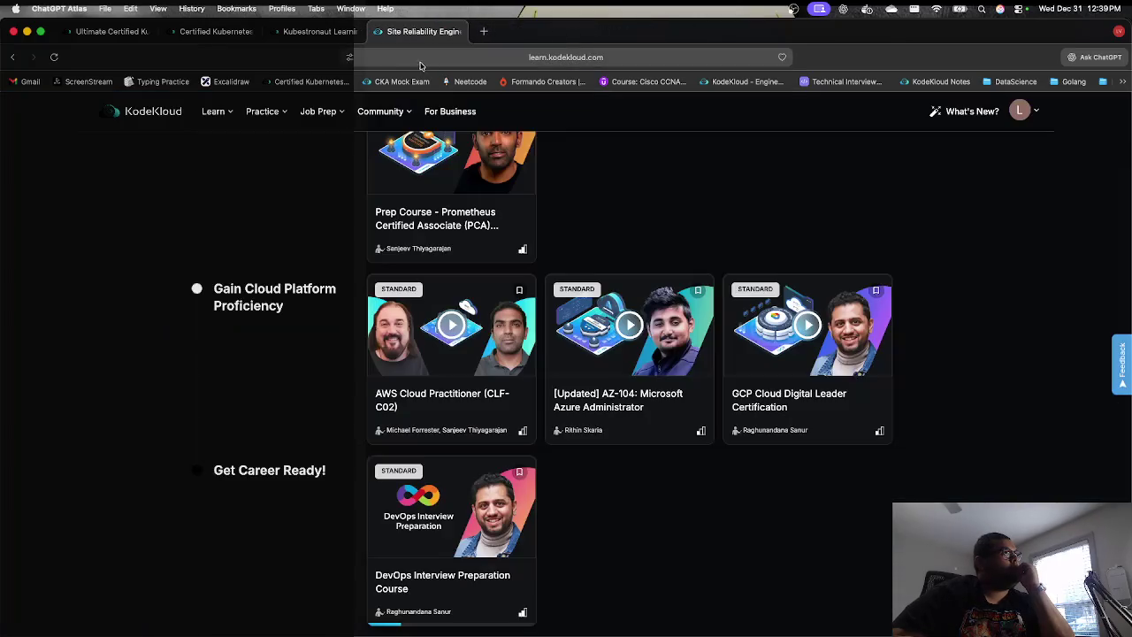
left_click(222, 32)
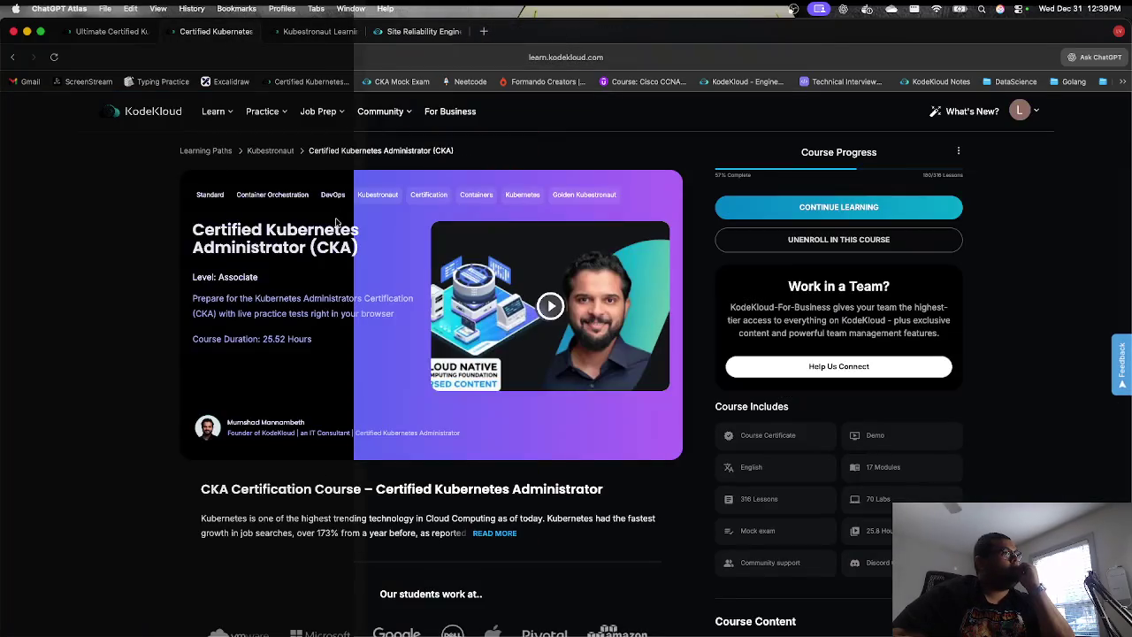
left_click(103, 33)
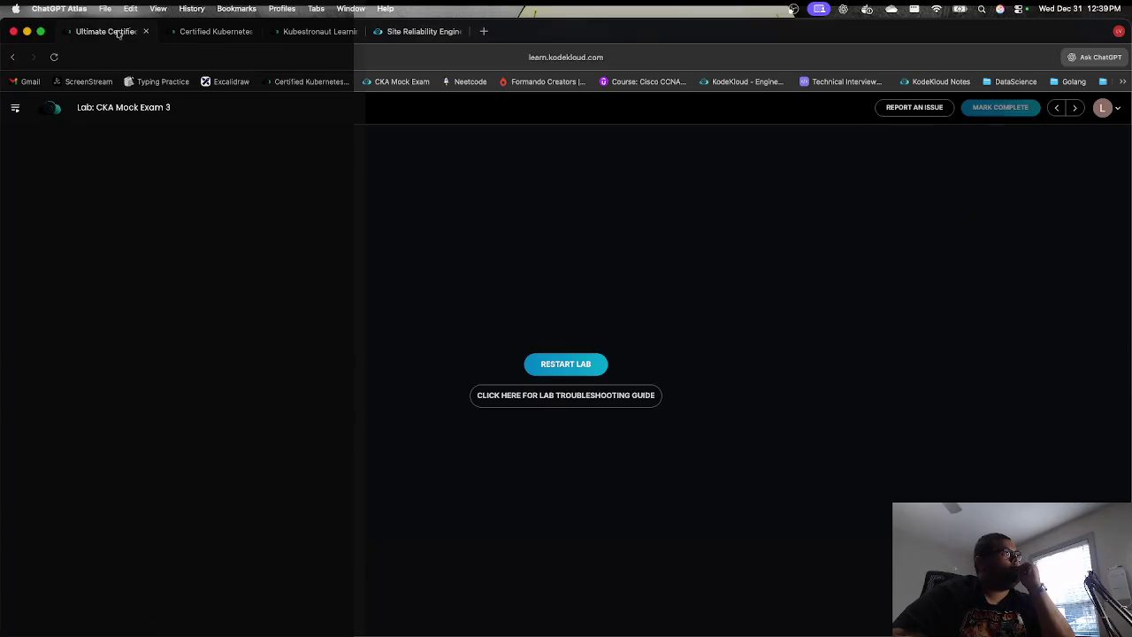
left_click(203, 34)
Step: Open the Mock Exam - 2 lesson from the CKA course's Mock Exams section
scroll(386, 228, "down", 10)
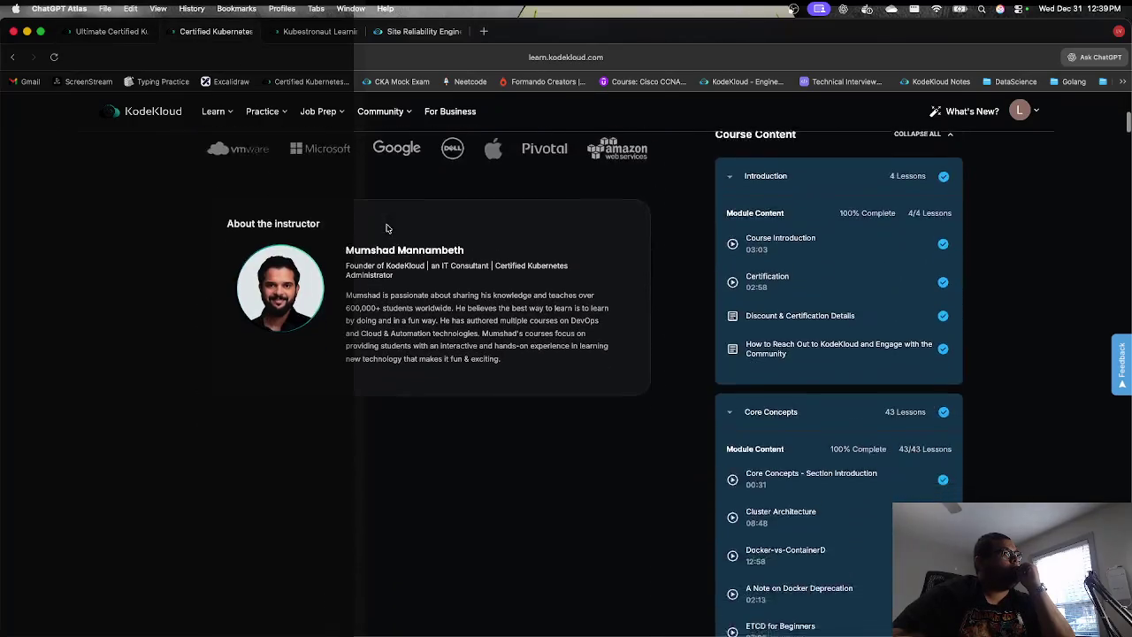
scroll(904, 370, "down", 10)
scroll(904, 370, "down", 20)
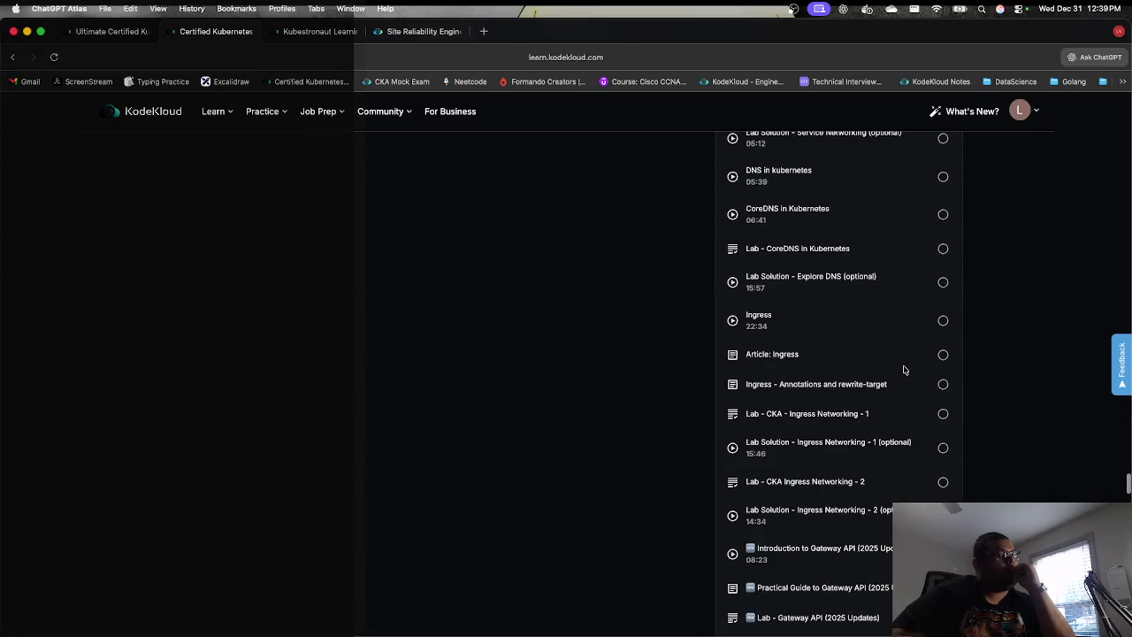
scroll(904, 370, "down", 5)
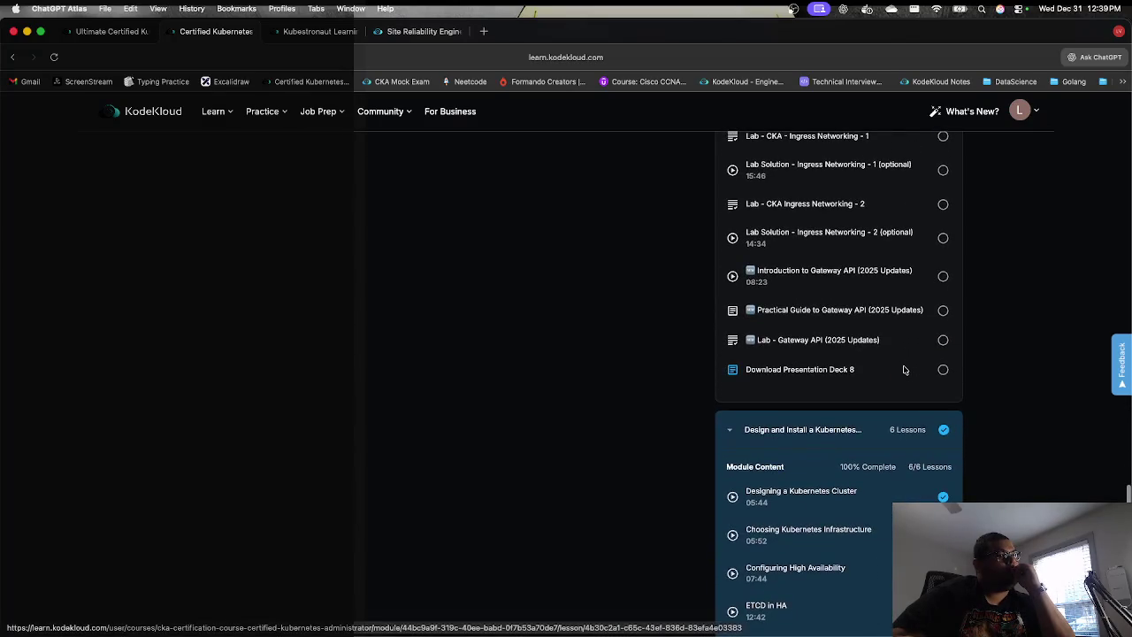
scroll(904, 370, "down", 20)
scroll(904, 369, "down", 20)
scroll(904, 370, "up", 5)
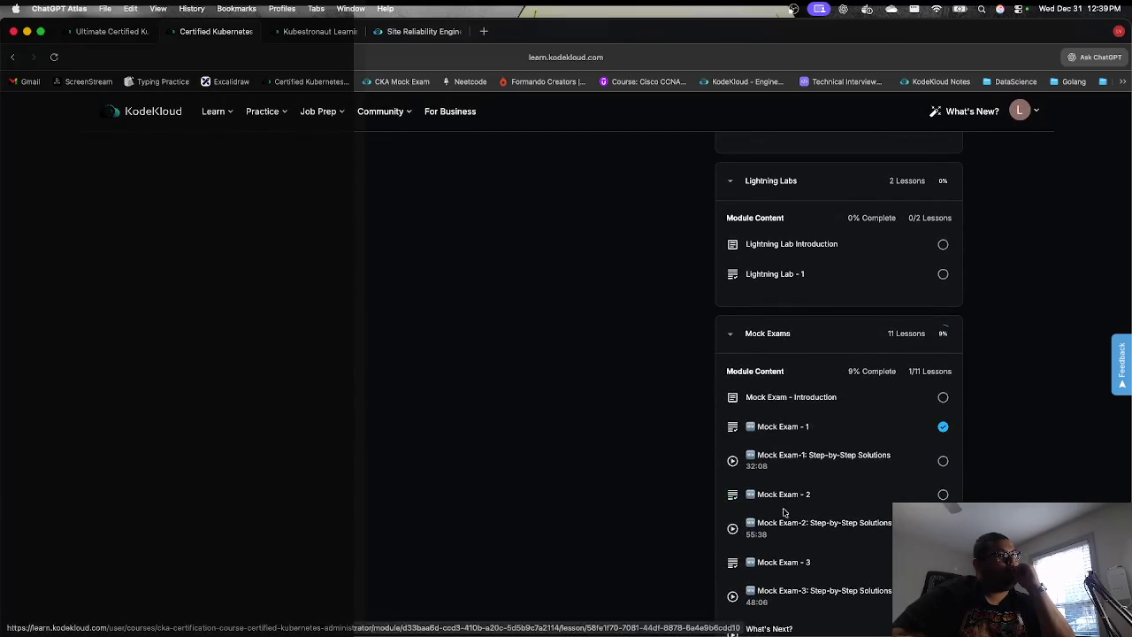
left_click(787, 493)
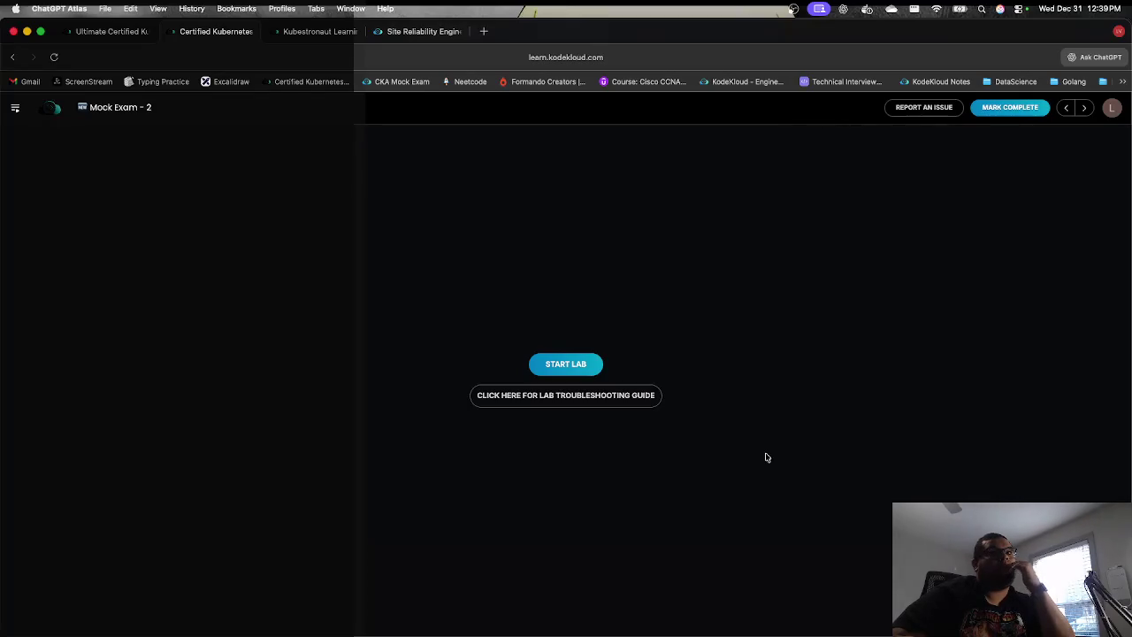
left_click(483, 32)
Step: Go to tcgplayer.com and search for "marco"
key("super+l")
type("tc")
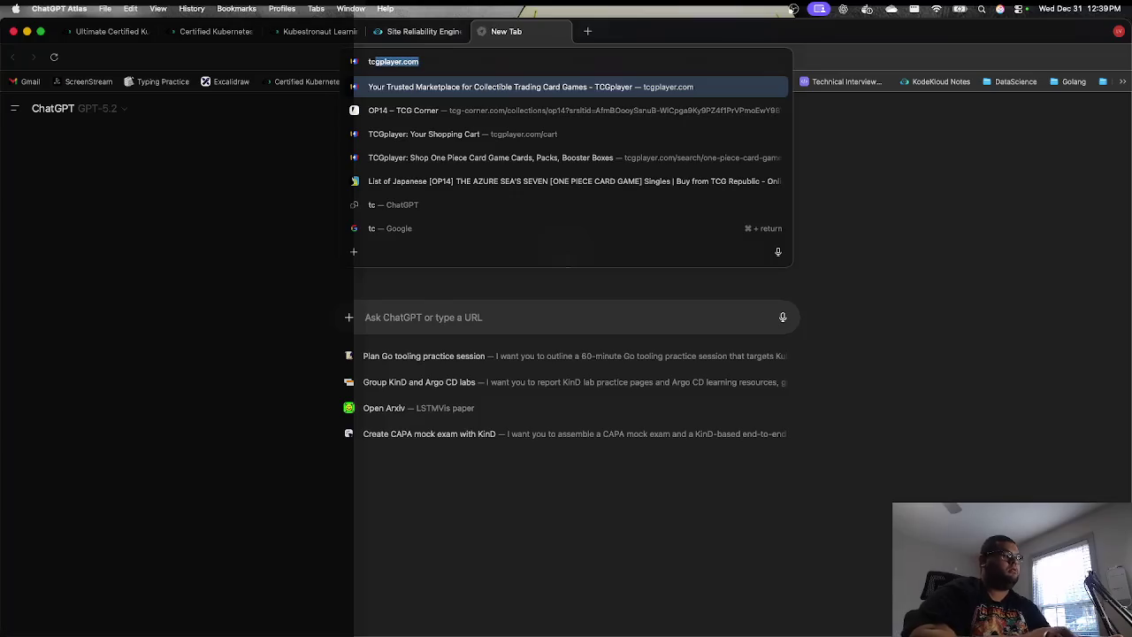
key("Return")
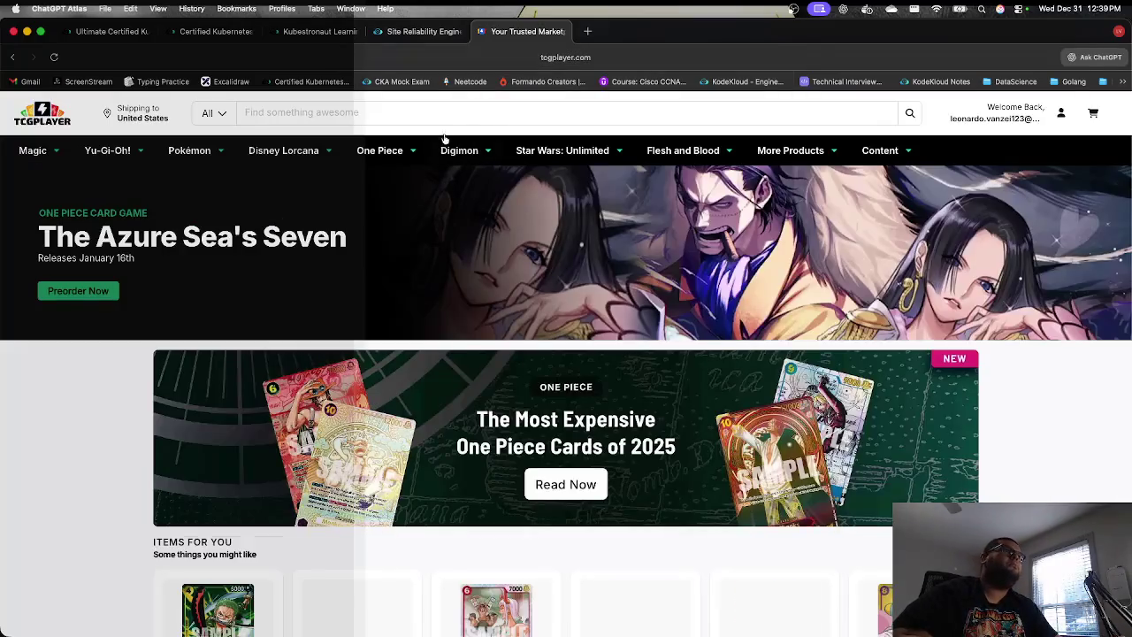
left_click(461, 117)
type("arco")
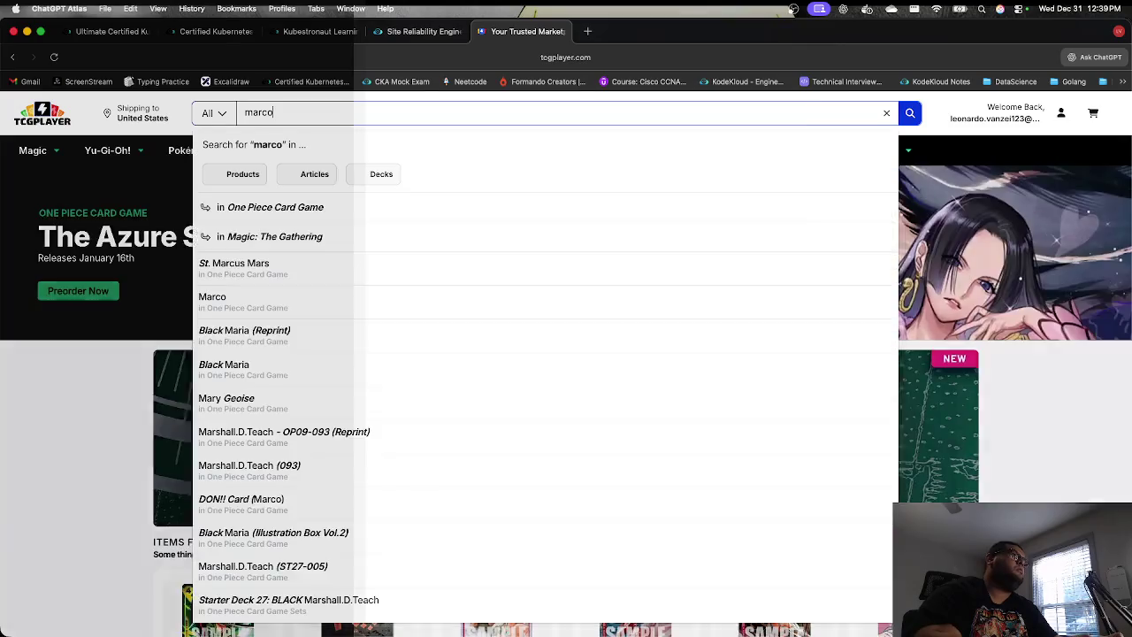
key("Return")
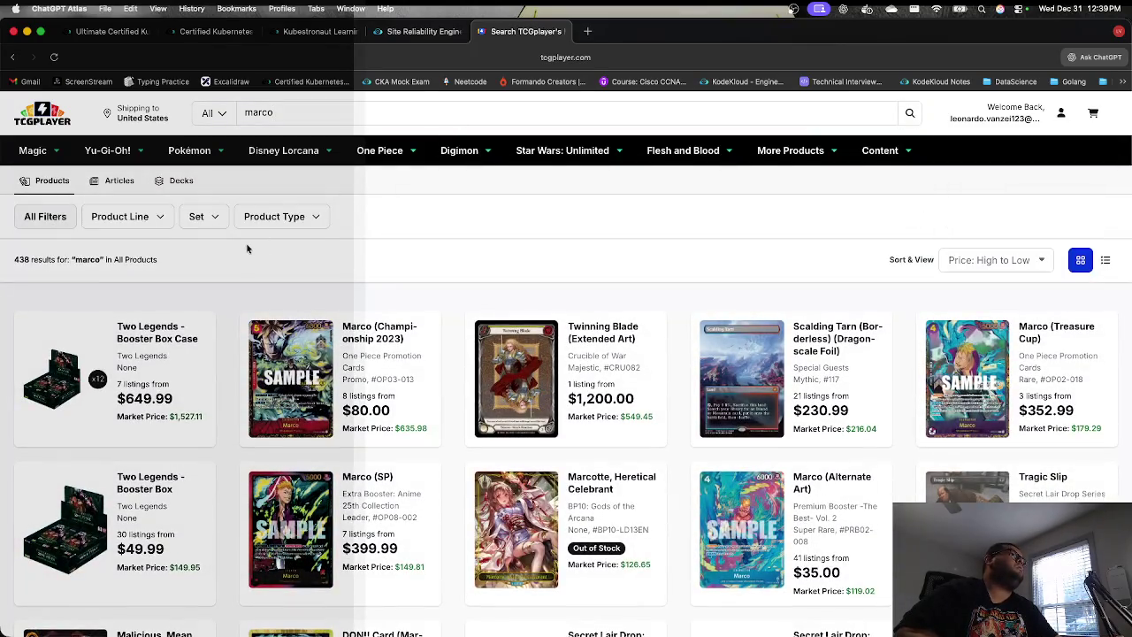
Step: Filter the "marco" results to the One Piece Card Game product line and scroll through them
left_click(213, 217)
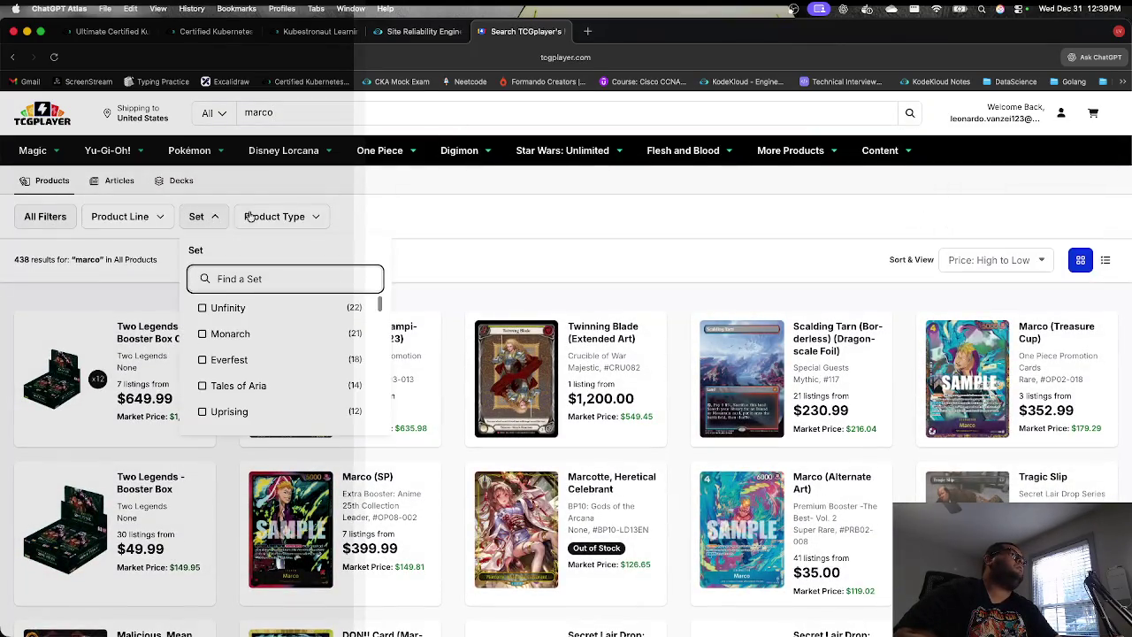
left_click(252, 216)
left_click(165, 215)
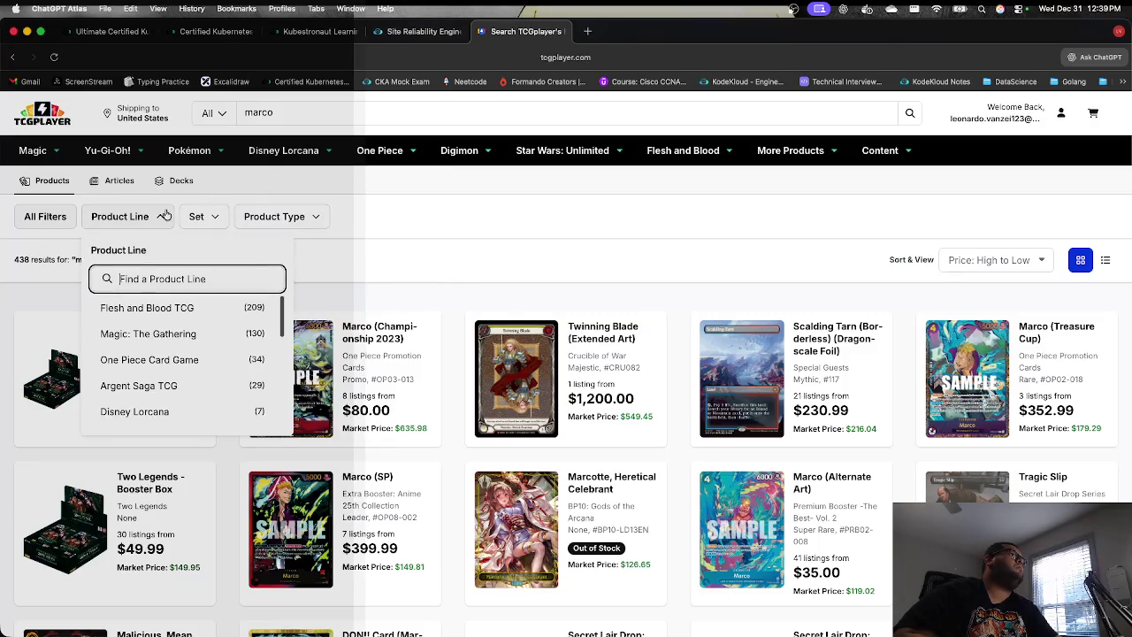
left_click(161, 356)
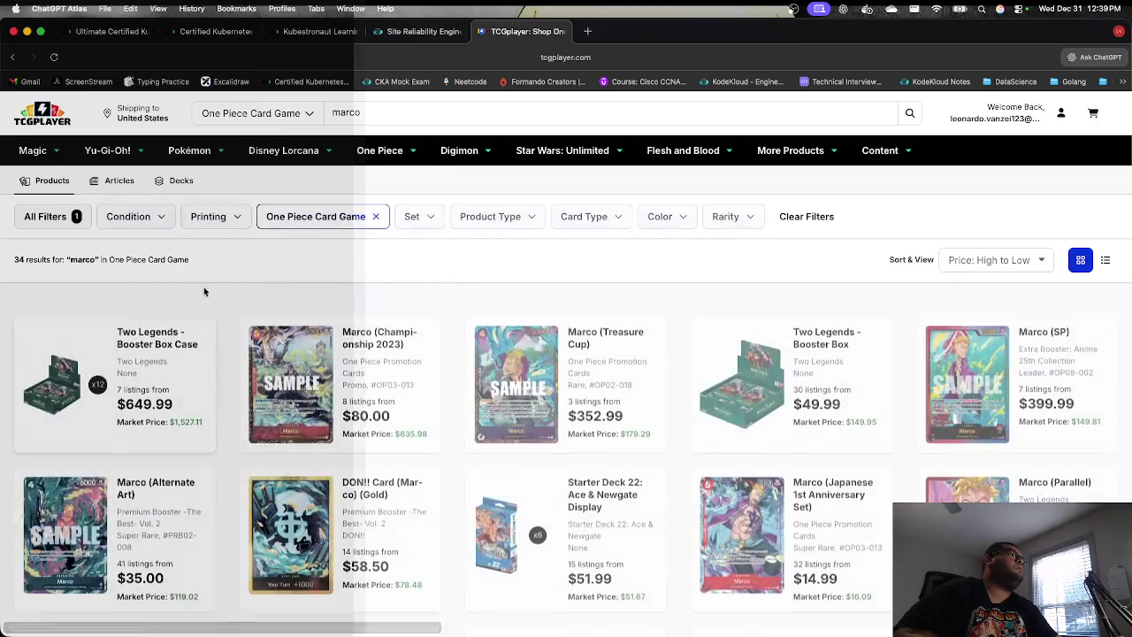
scroll(168, 397, "down", 5)
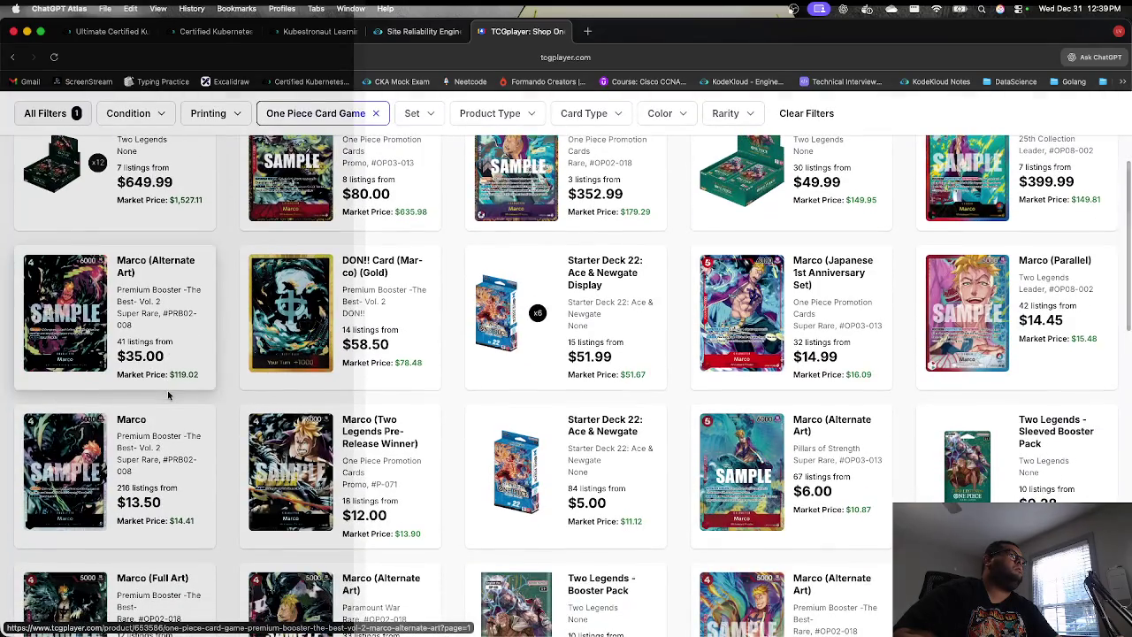
scroll(167, 390, "down", 1)
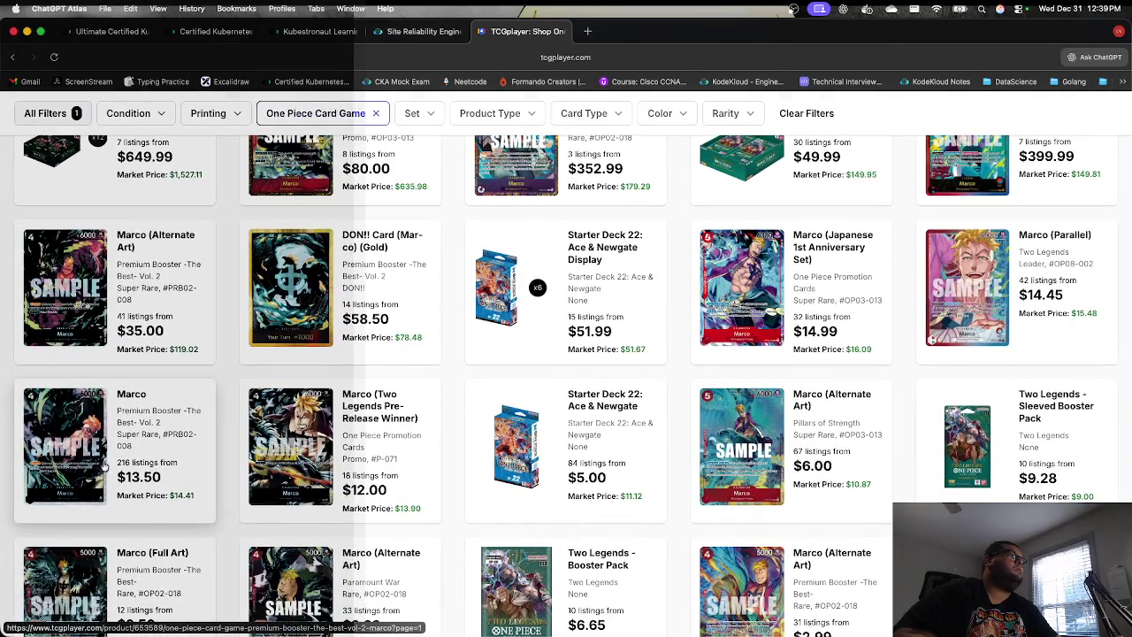
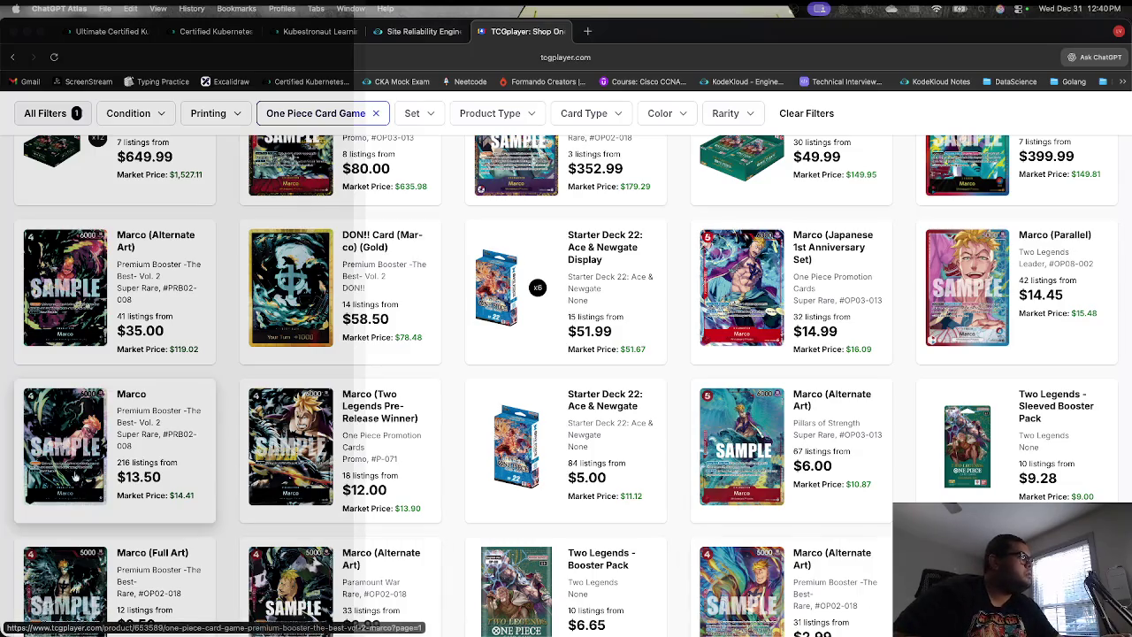
Step: Open the DON!! Card (Marco) (Gold) product page from the marco results, then return
scroll(123, 453, "down", 2)
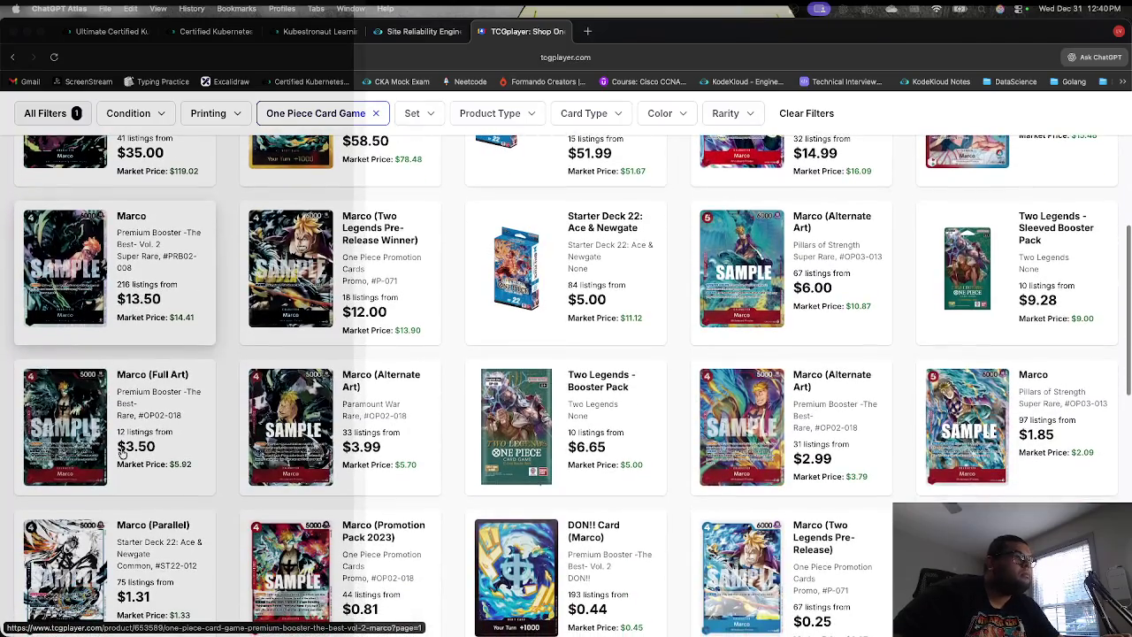
scroll(123, 454, "down", 2)
scroll(123, 454, "up", 4)
scroll(123, 453, "up", 2)
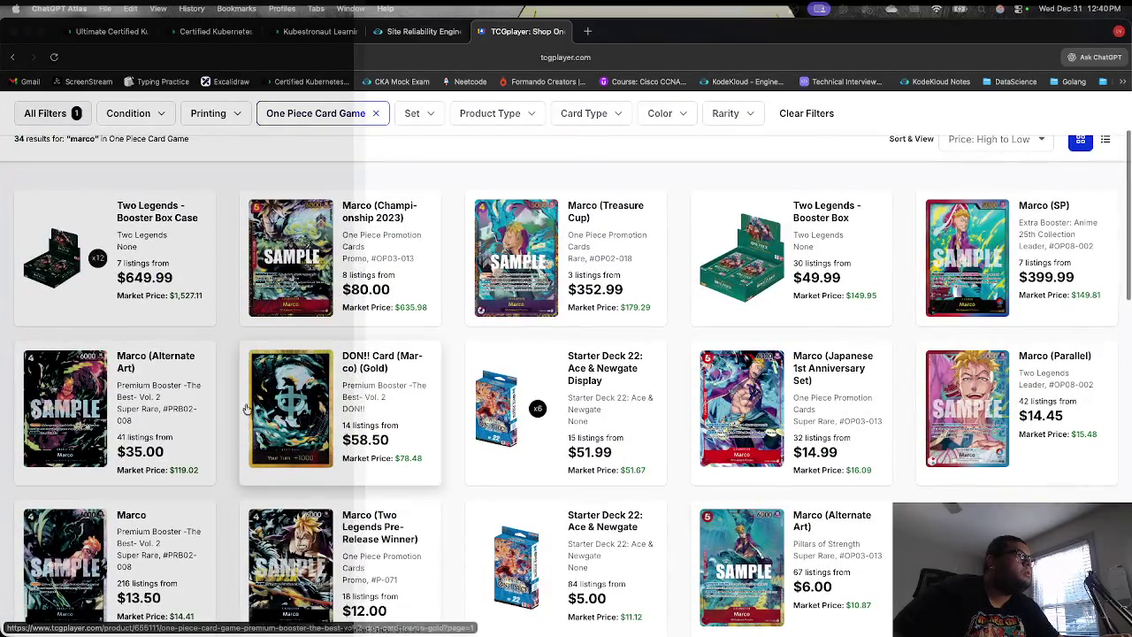
left_click(276, 402)
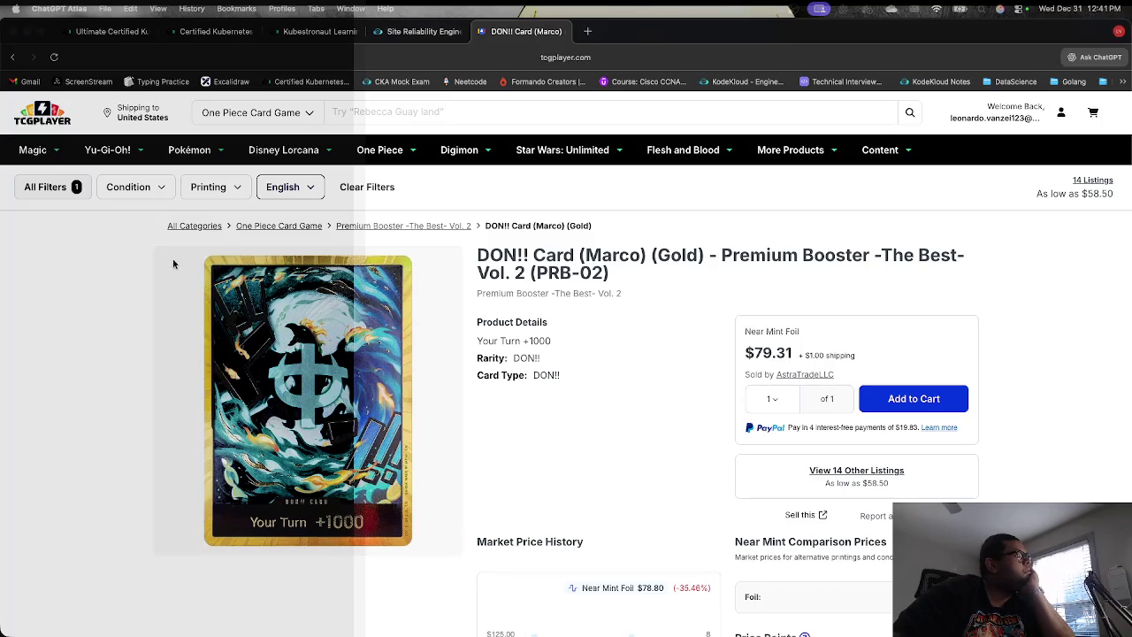
left_click(12, 57)
Step: Scroll the marco results, then clear the 'marco' term to list all One Piece products
scroll(500, 405, "down", 1)
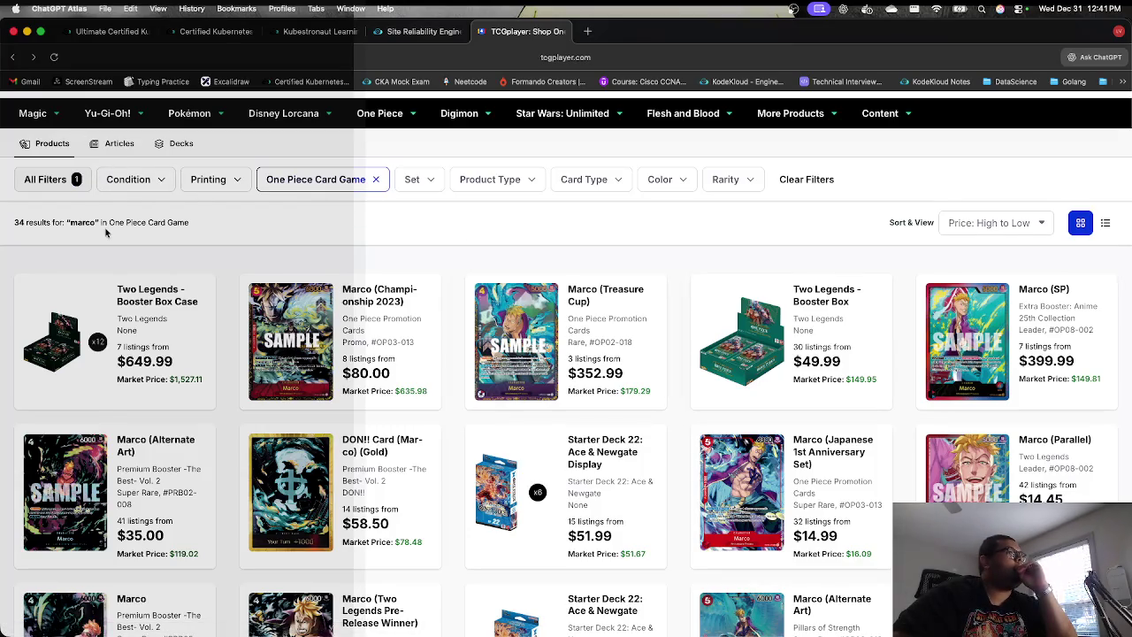
scroll(105, 232, "up", 1)
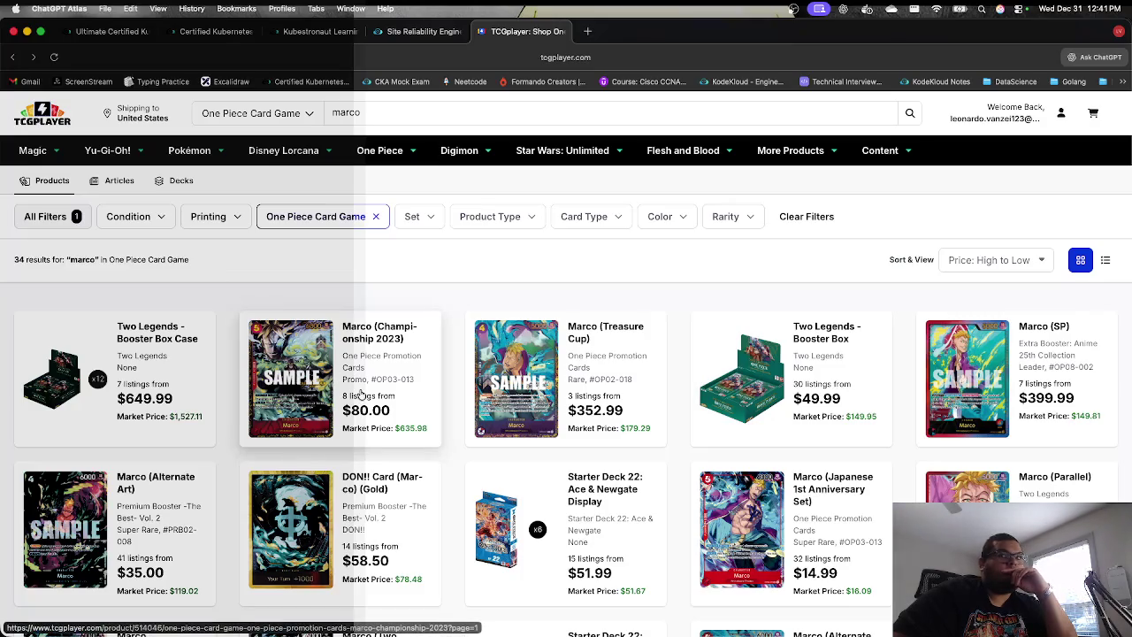
scroll(421, 451, "down", 2)
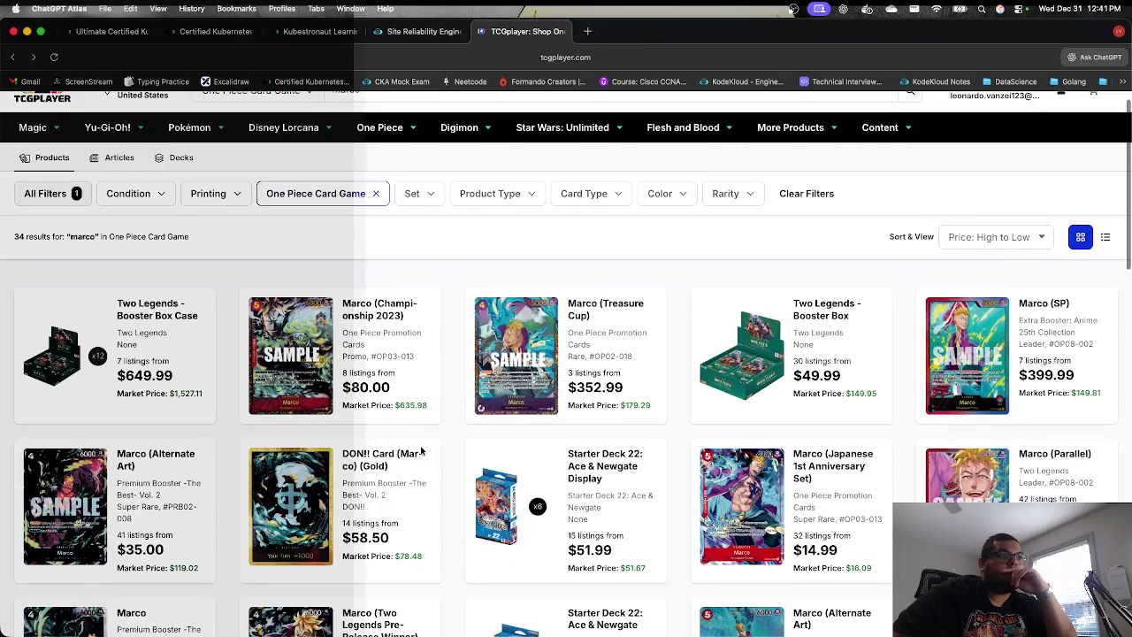
scroll(421, 451, "down", 3)
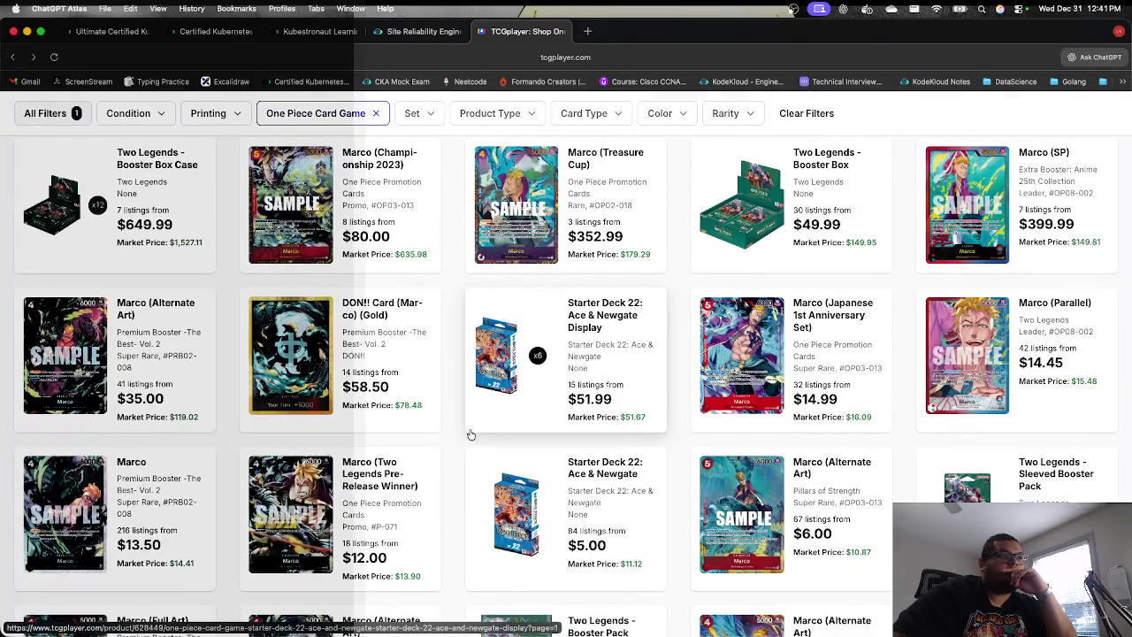
scroll(531, 394, "down", 2)
scroll(533, 494, "down", 1)
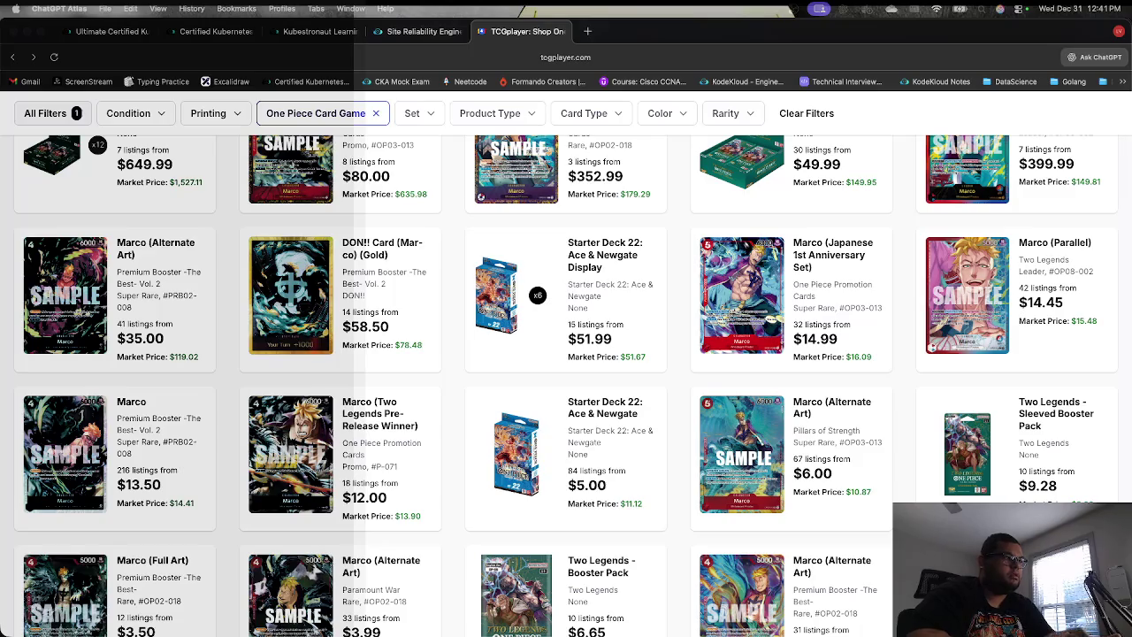
scroll(608, 503, "down", 1)
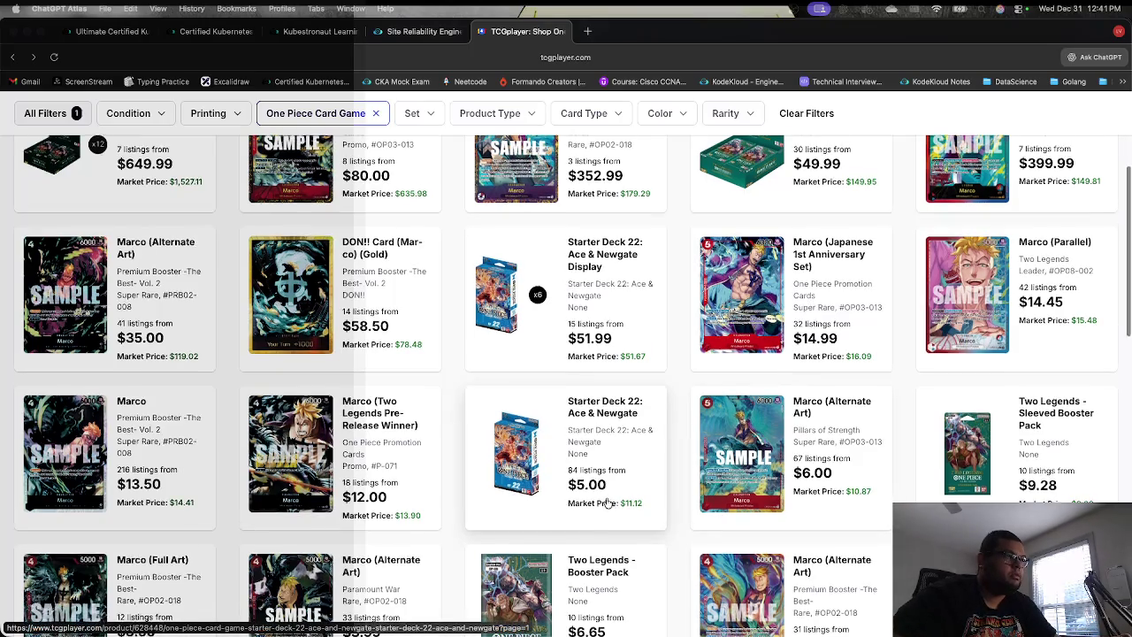
scroll(608, 502, "down", 1)
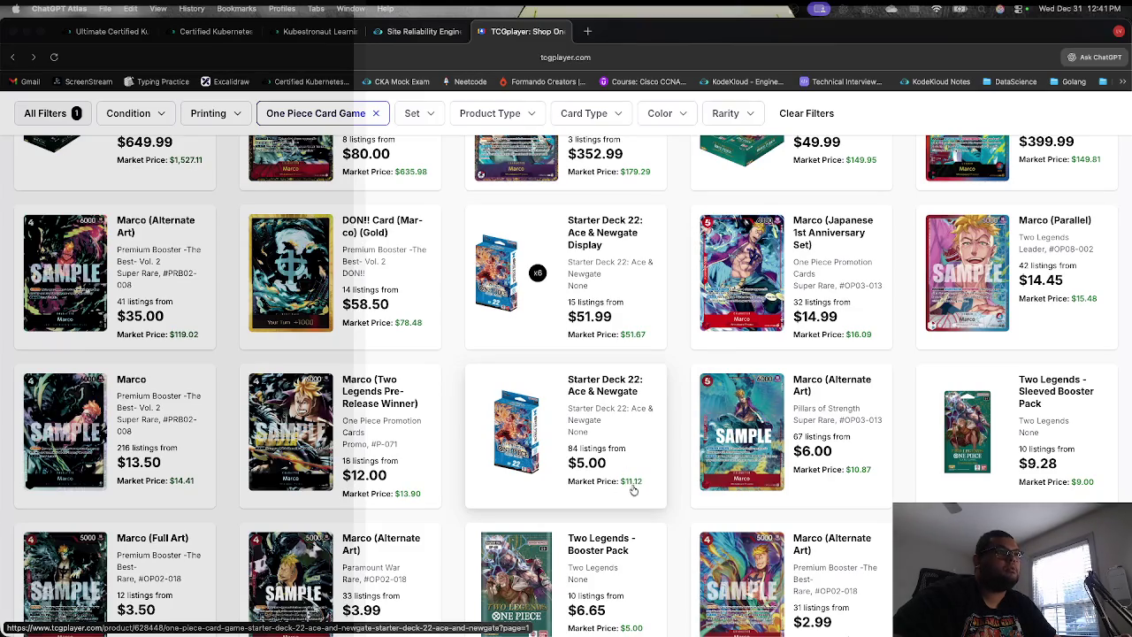
scroll(635, 488, "down", 3)
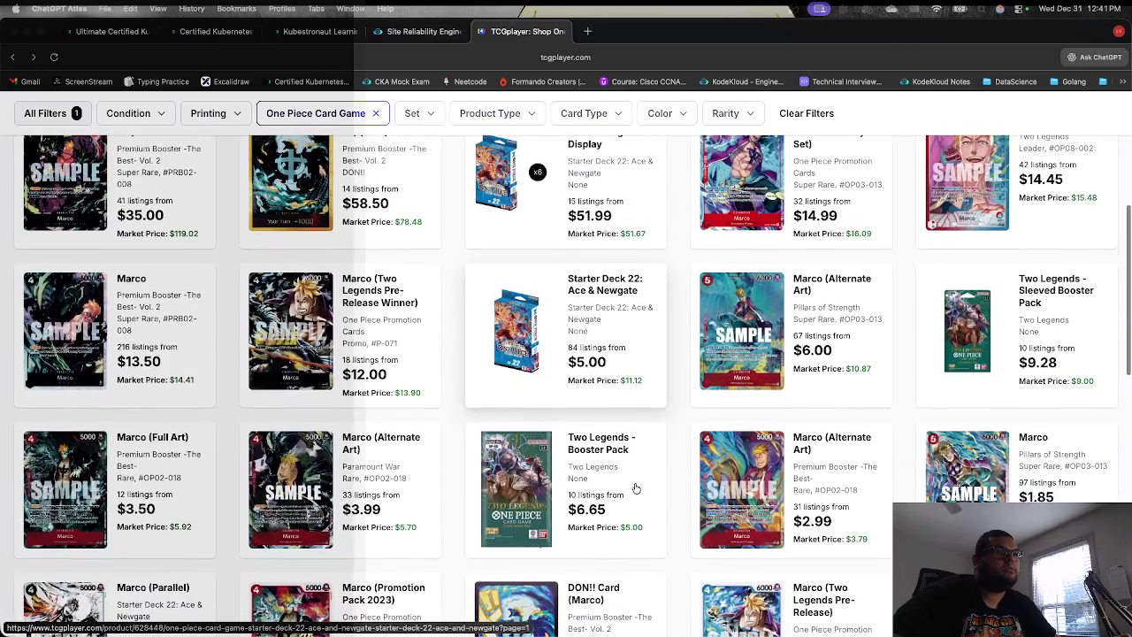
scroll(635, 487, "down", 2)
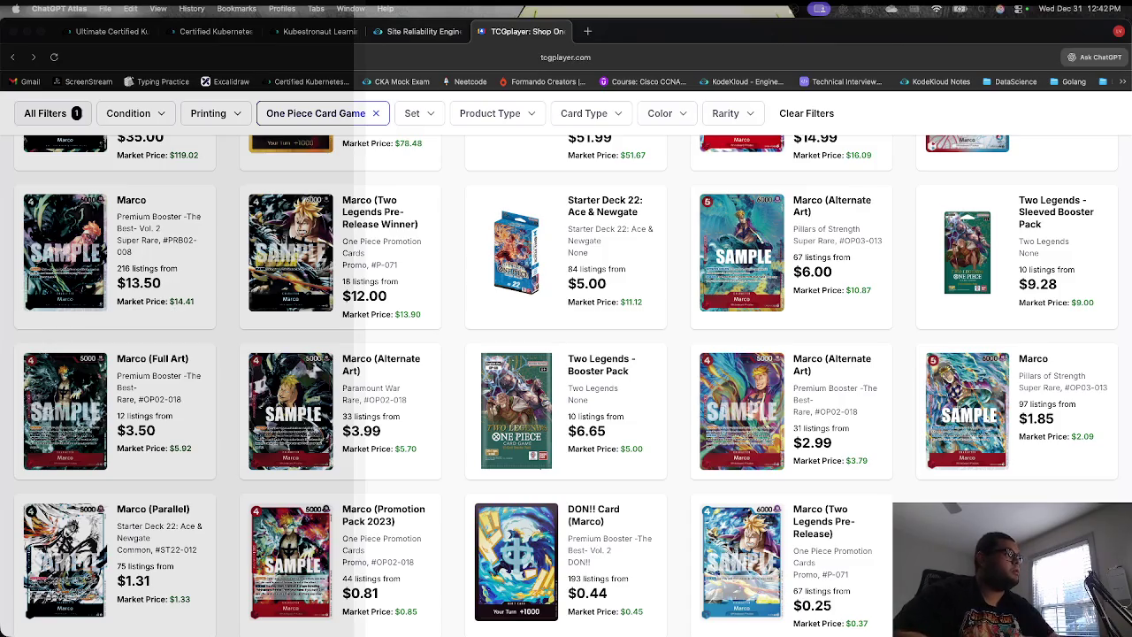
scroll(687, 430, "down", 5)
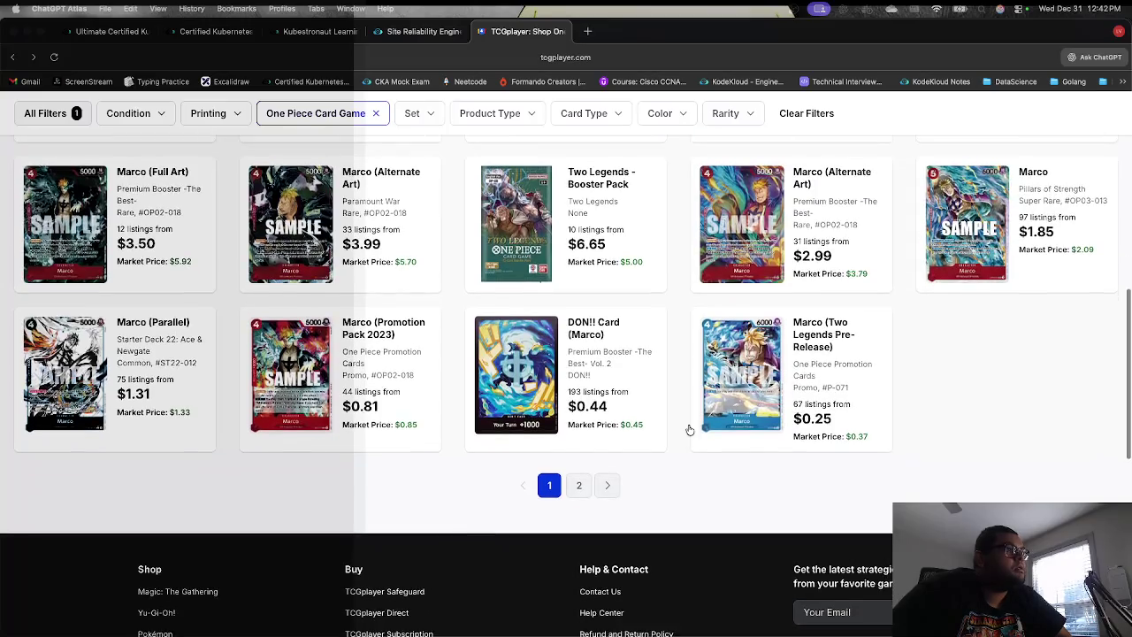
scroll(595, 530, "up", 15)
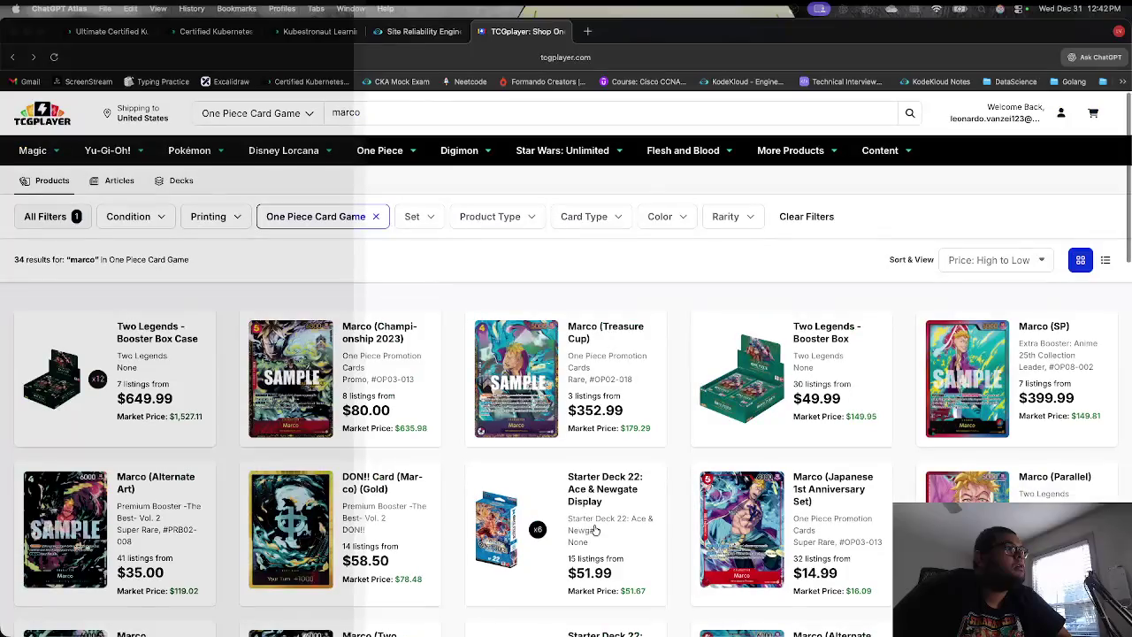
double_click(341, 112)
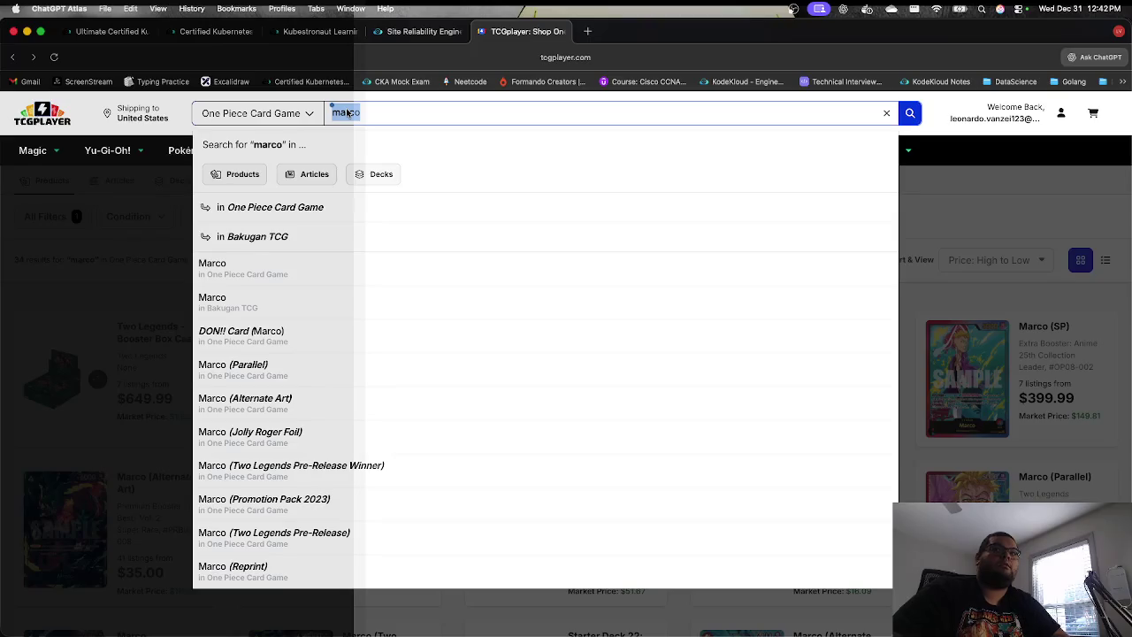
key("BackSpace")
key("Return")
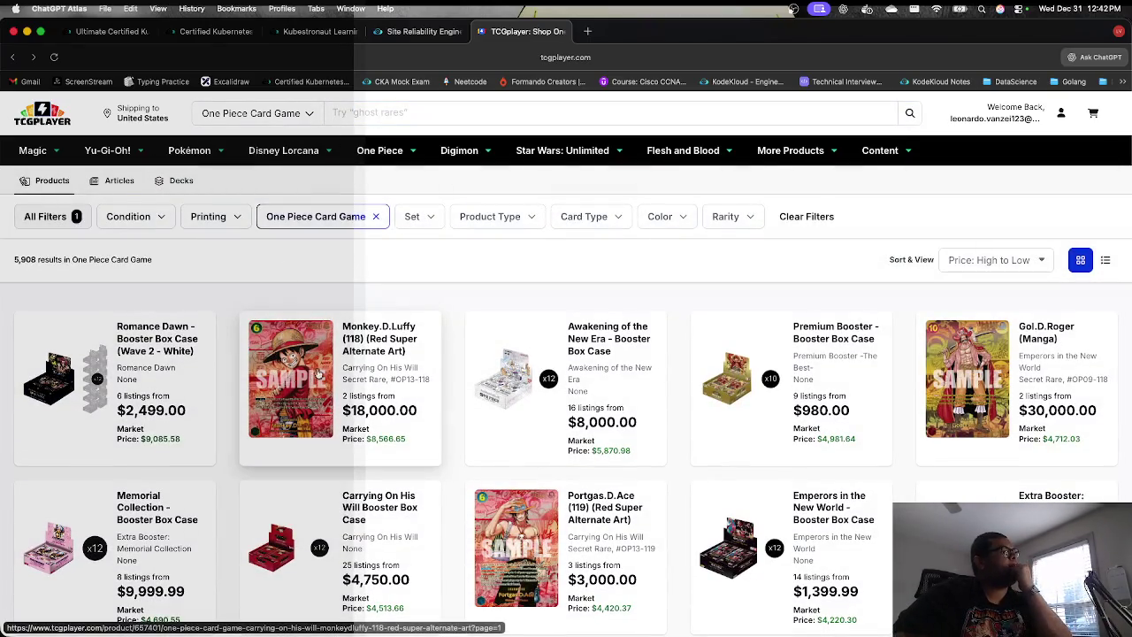
Step: Open the Monkey.D.Luffy (012) card page, select its $4,200.00 price, and return to results
scroll(285, 403, "down", 2)
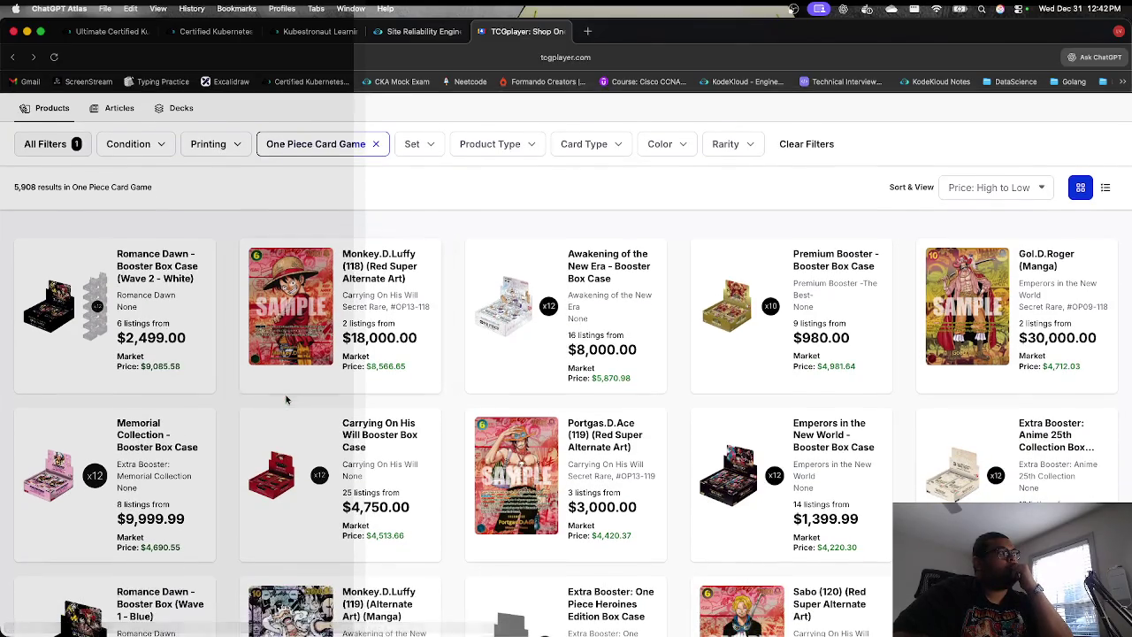
scroll(286, 400, "down", 3)
scroll(286, 400, "down", 2)
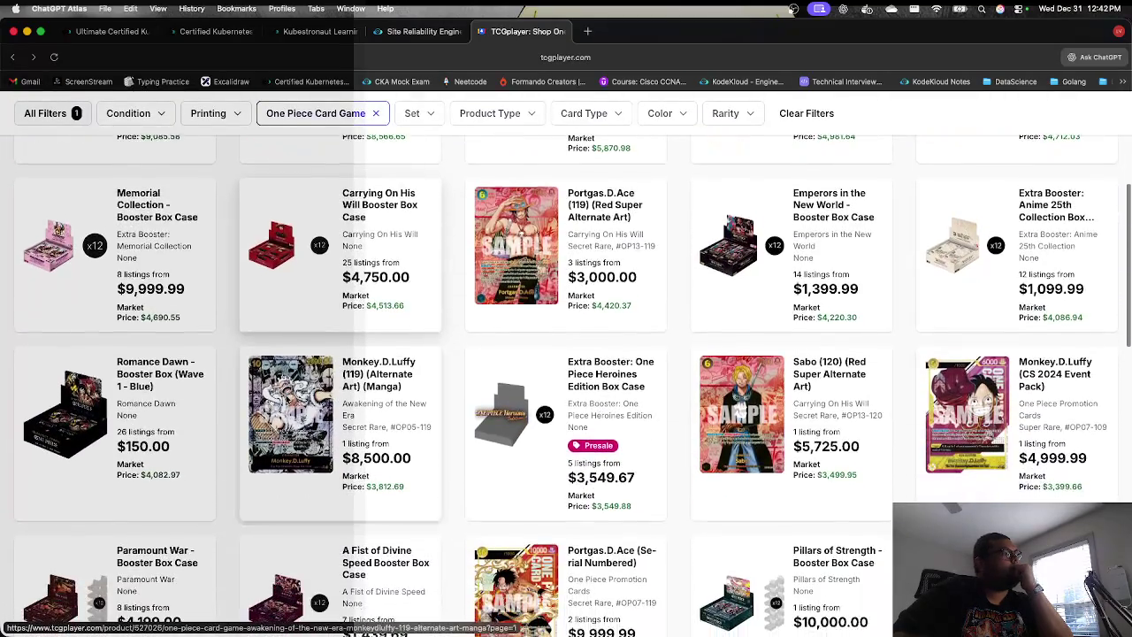
scroll(286, 400, "down", 2)
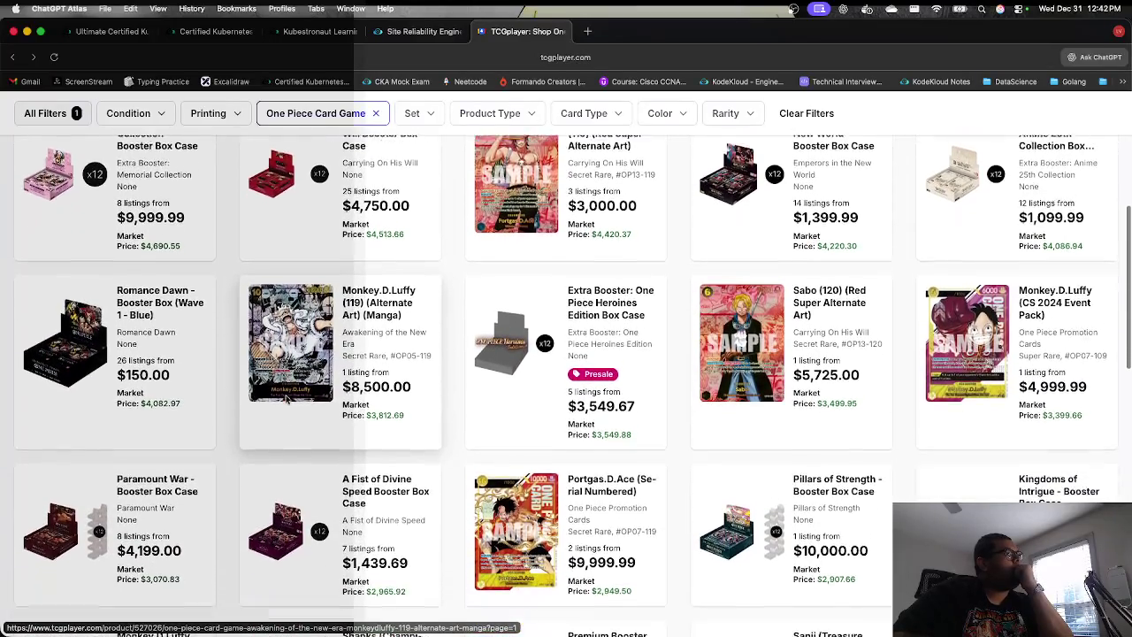
scroll(286, 399, "down", 1)
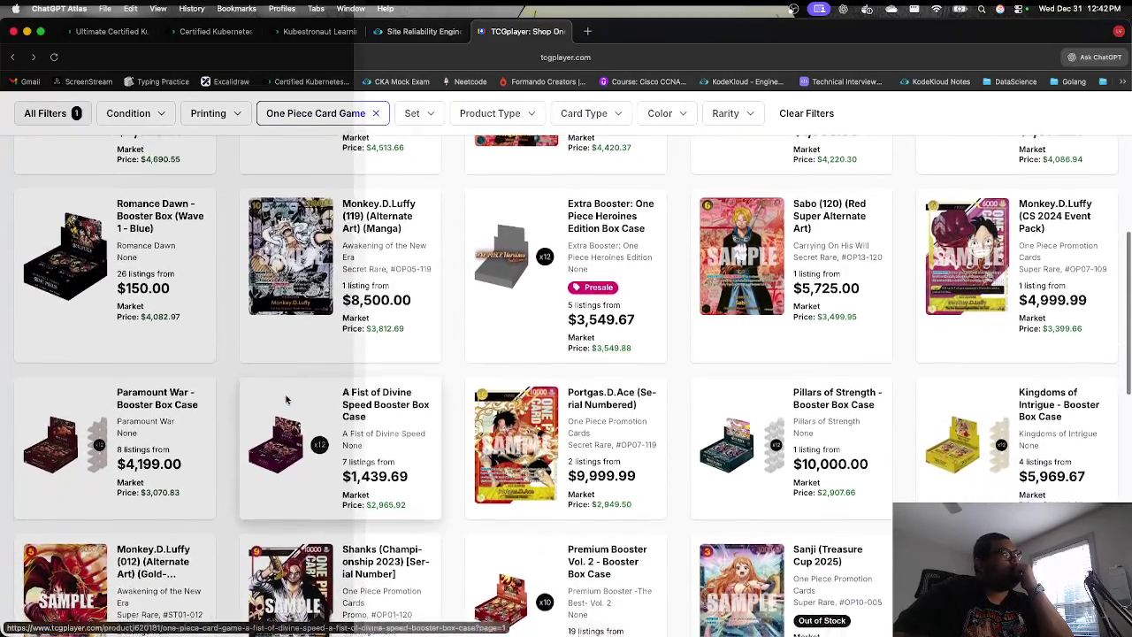
scroll(285, 400, "down", 5)
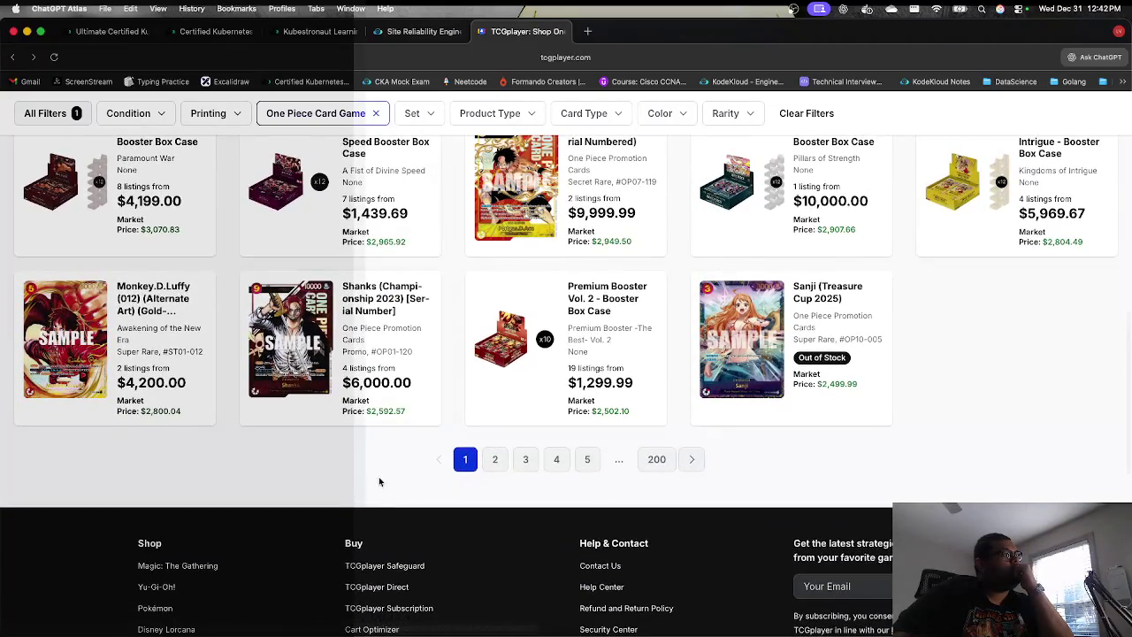
left_click(93, 378)
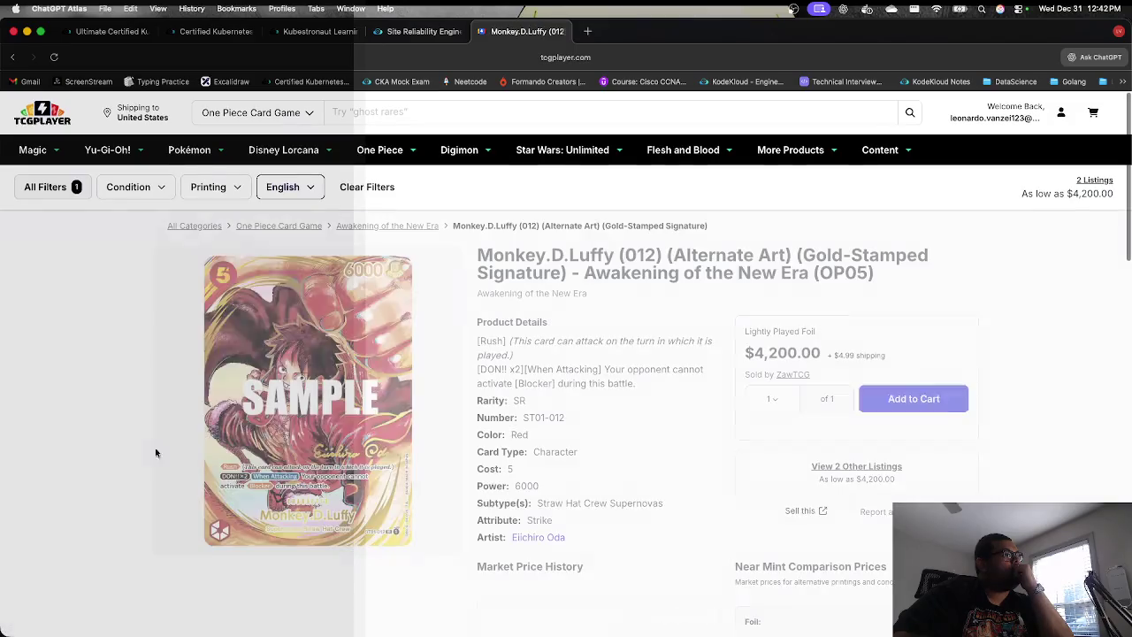
triple_click(758, 353)
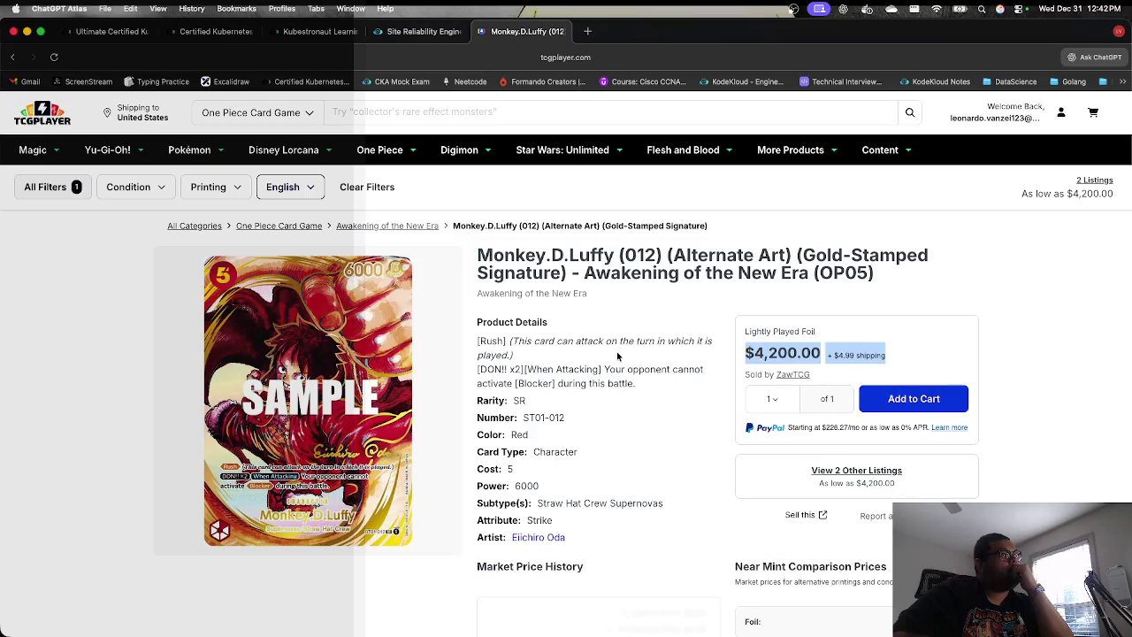
left_click(652, 290)
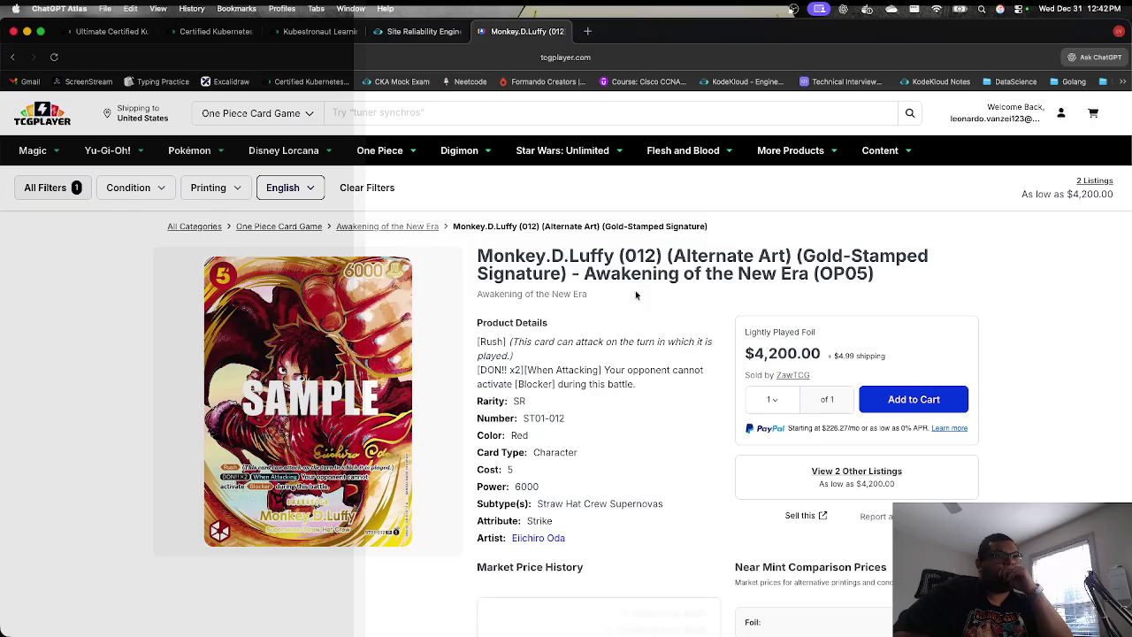
key("super+bracketleft")
scroll(406, 315, "down", 5)
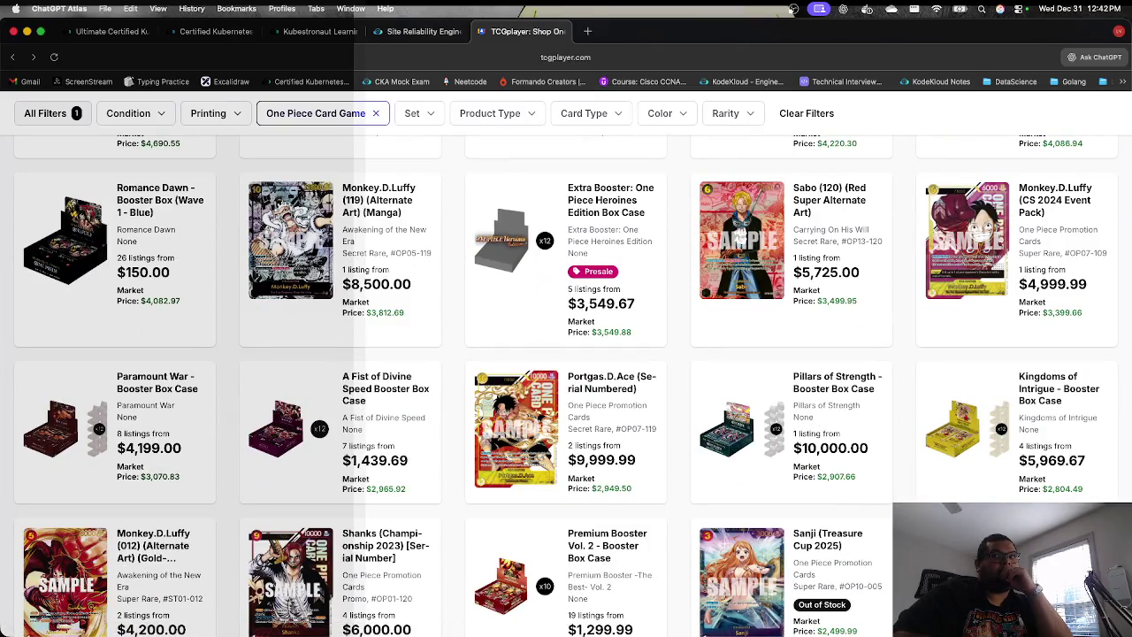
Step: Move to the next page of price-sorted One Piece results and scroll through it
scroll(884, 556, "down", 1)
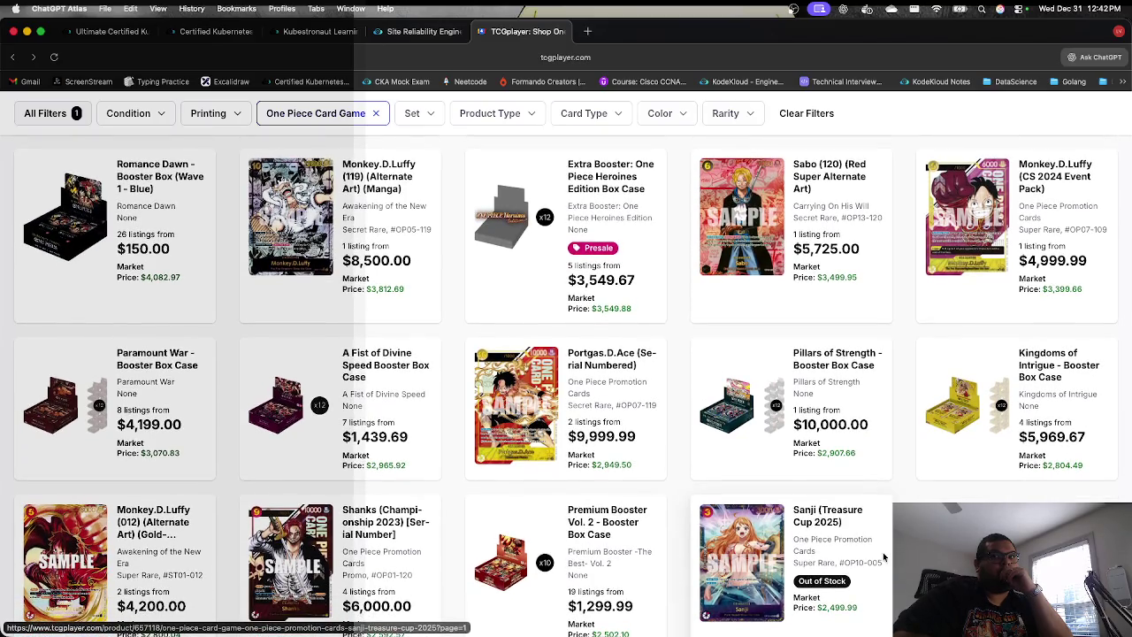
scroll(884, 555, "down", 3)
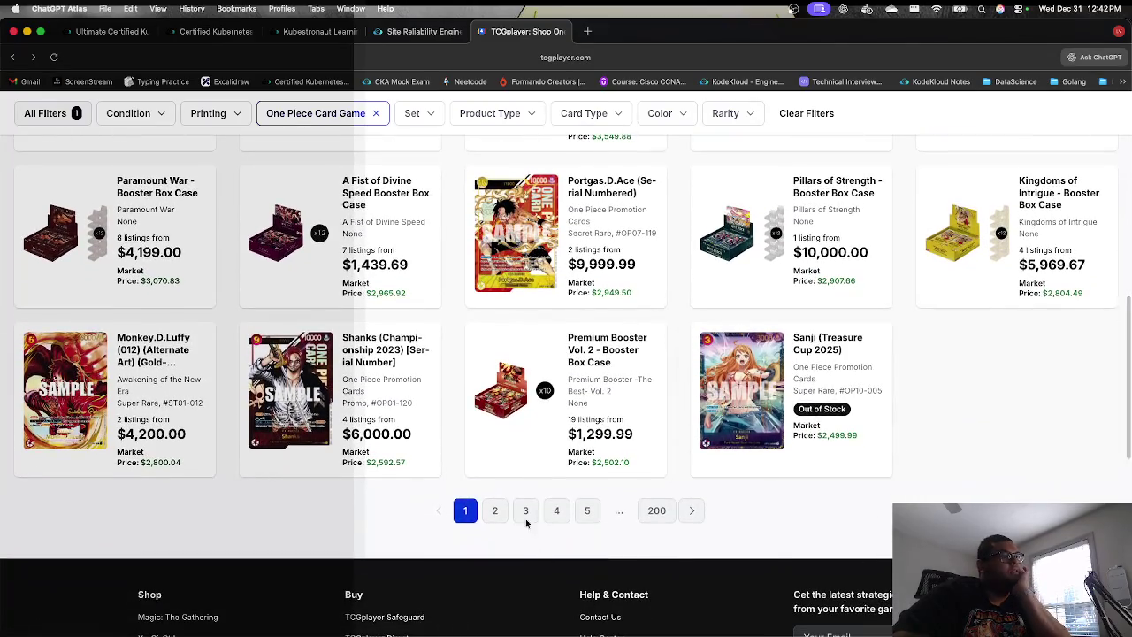
left_click(495, 511)
scroll(449, 448, "down", 2)
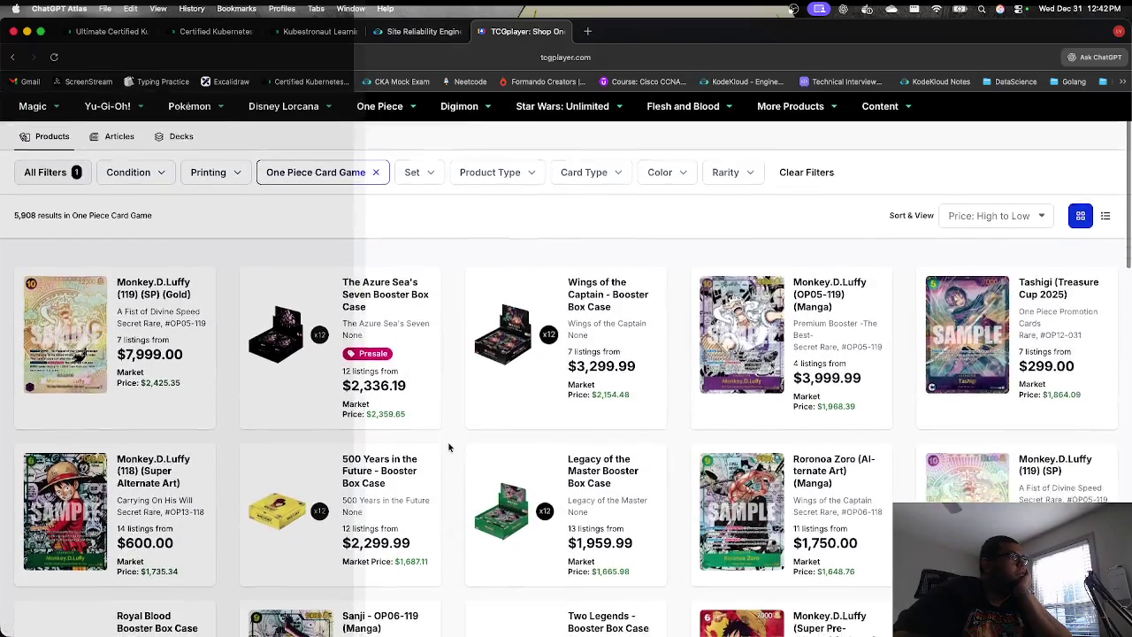
scroll(449, 448, "down", 5)
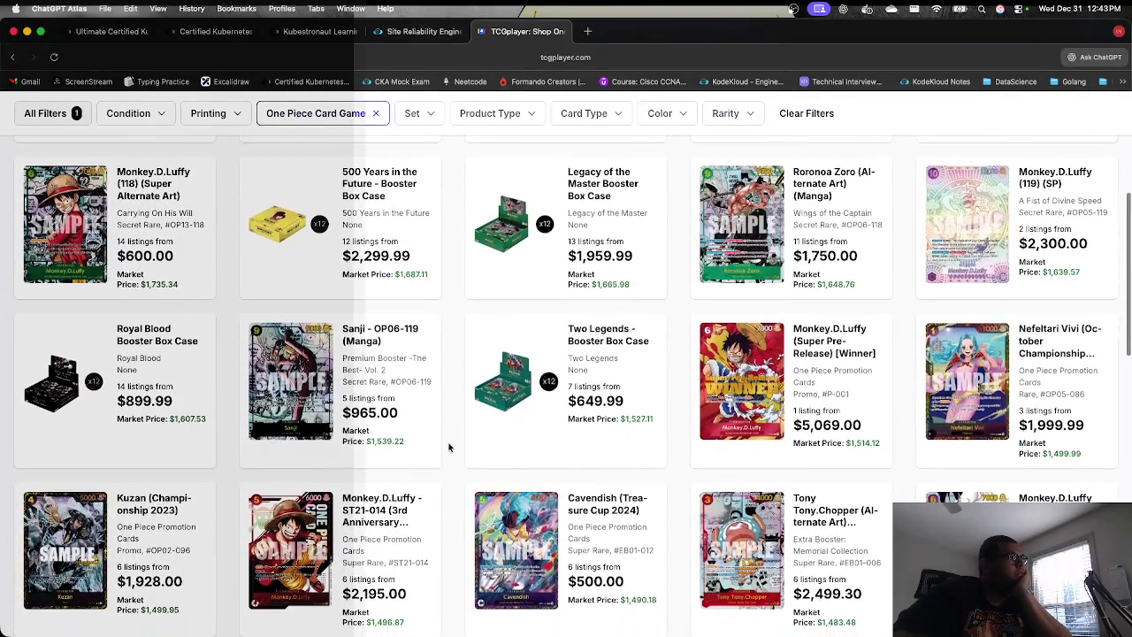
scroll(448, 448, "down", 3)
scroll(449, 448, "down", 2)
scroll(449, 446, "down", 1)
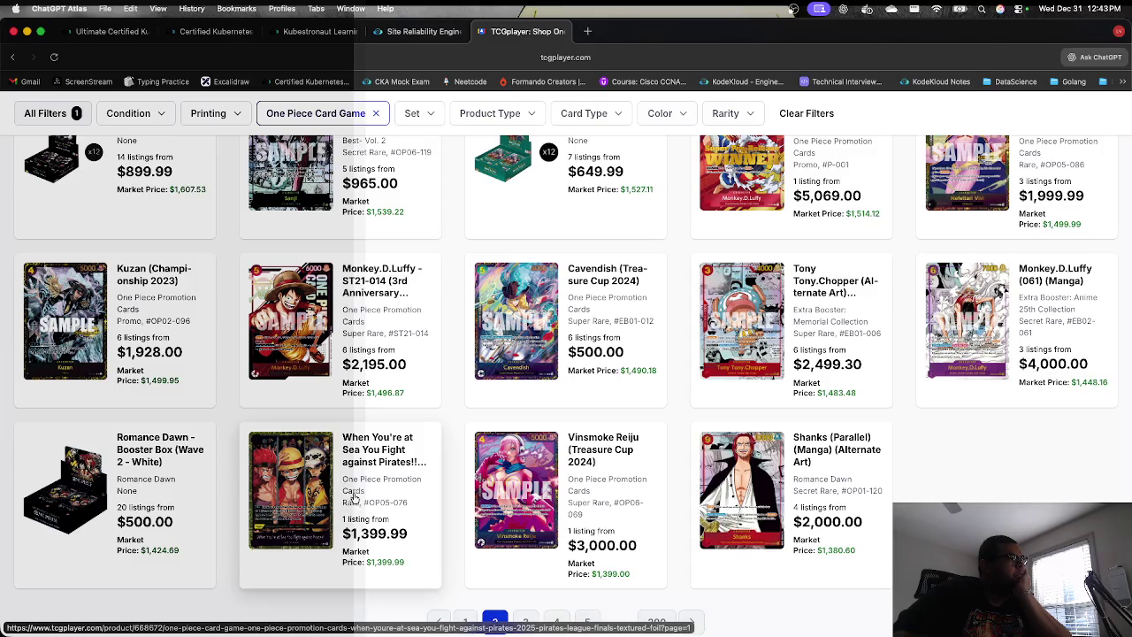
scroll(433, 515, "down", 3)
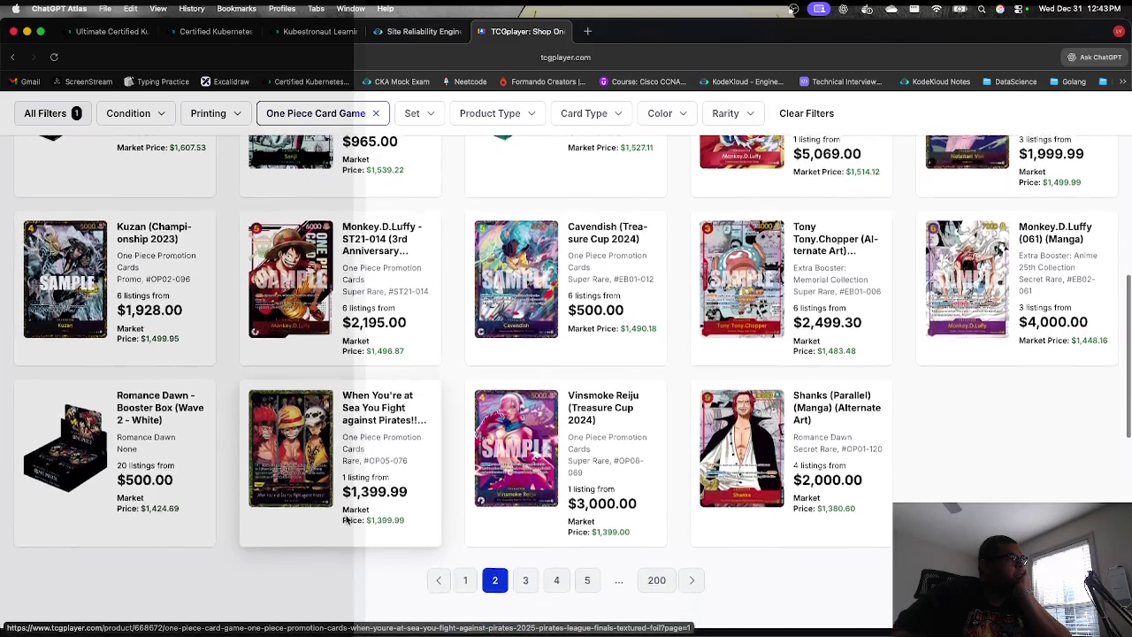
Step: Browse results pages 3 and 4, then move on to page 5
left_click(526, 559)
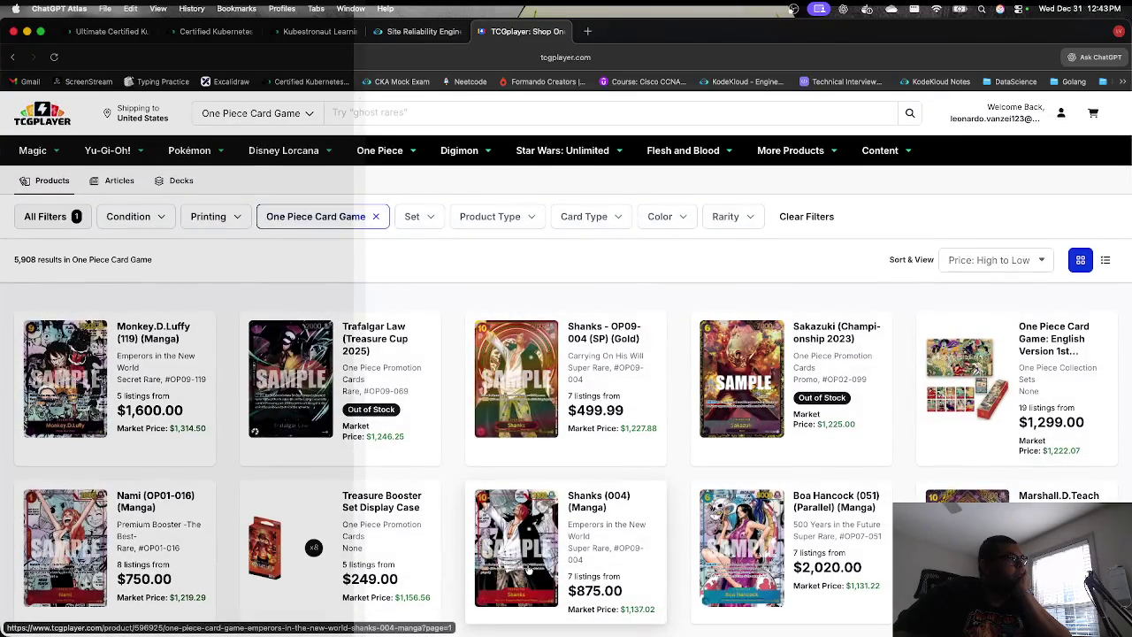
scroll(528, 570, "down", 5)
scroll(528, 570, "down", 6)
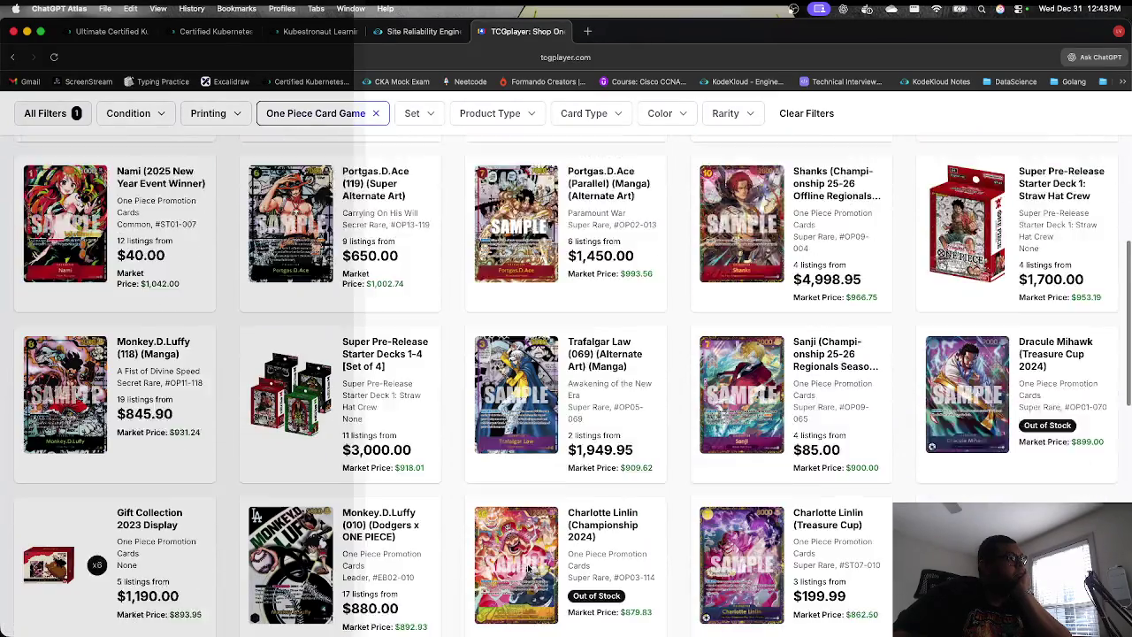
scroll(527, 567, "down", 3)
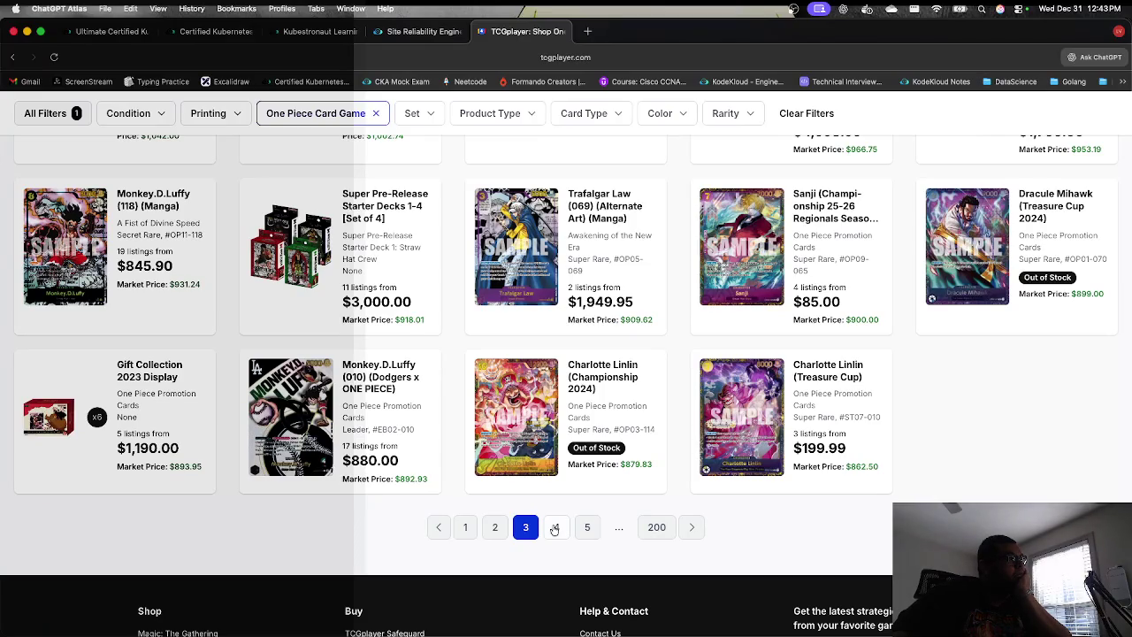
left_click(554, 527)
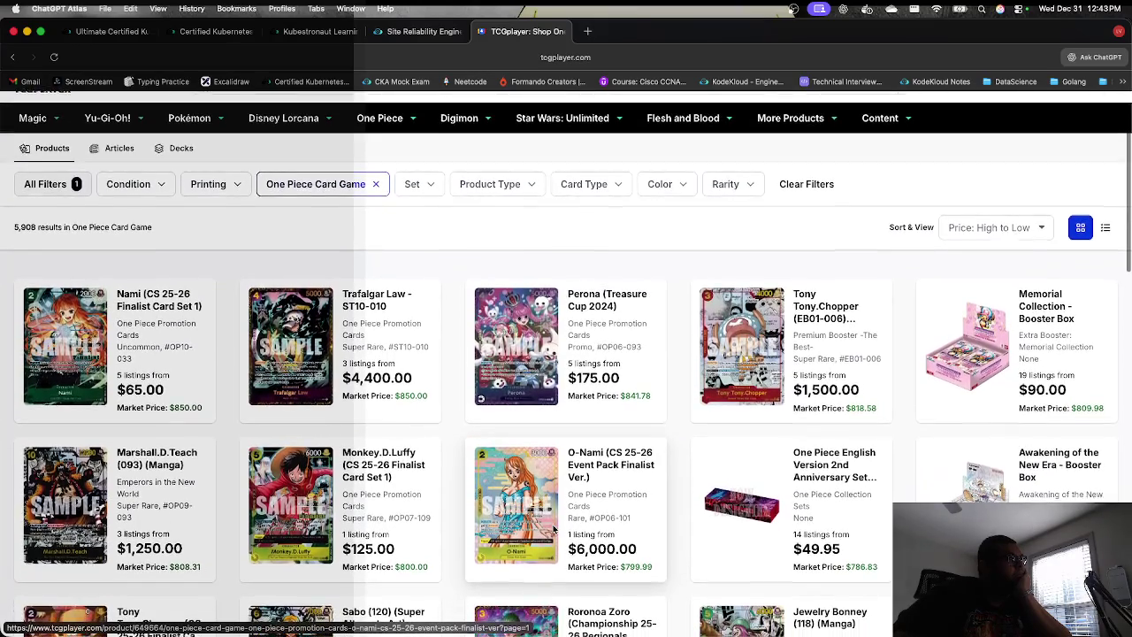
scroll(554, 528, "down", 3)
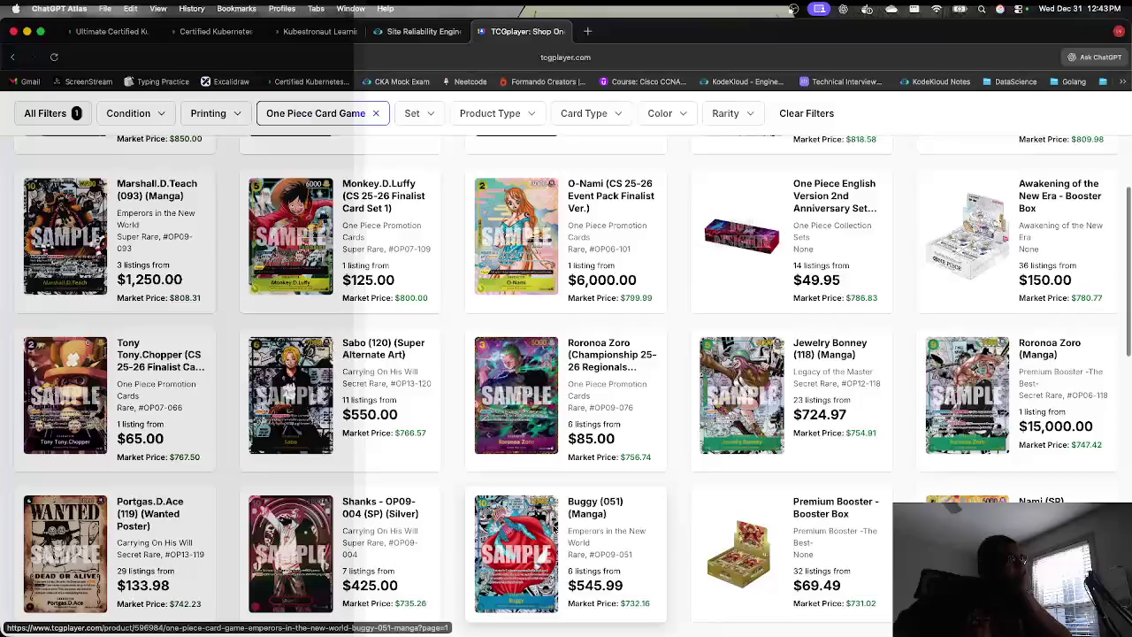
scroll(554, 528, "down", 1)
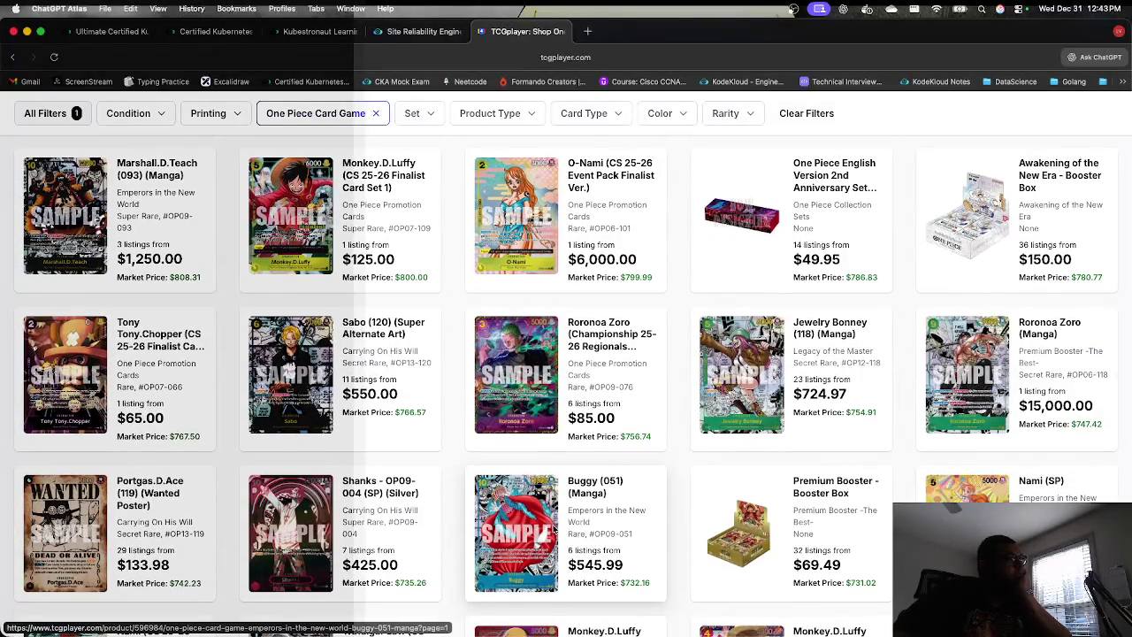
scroll(555, 528, "down", 2)
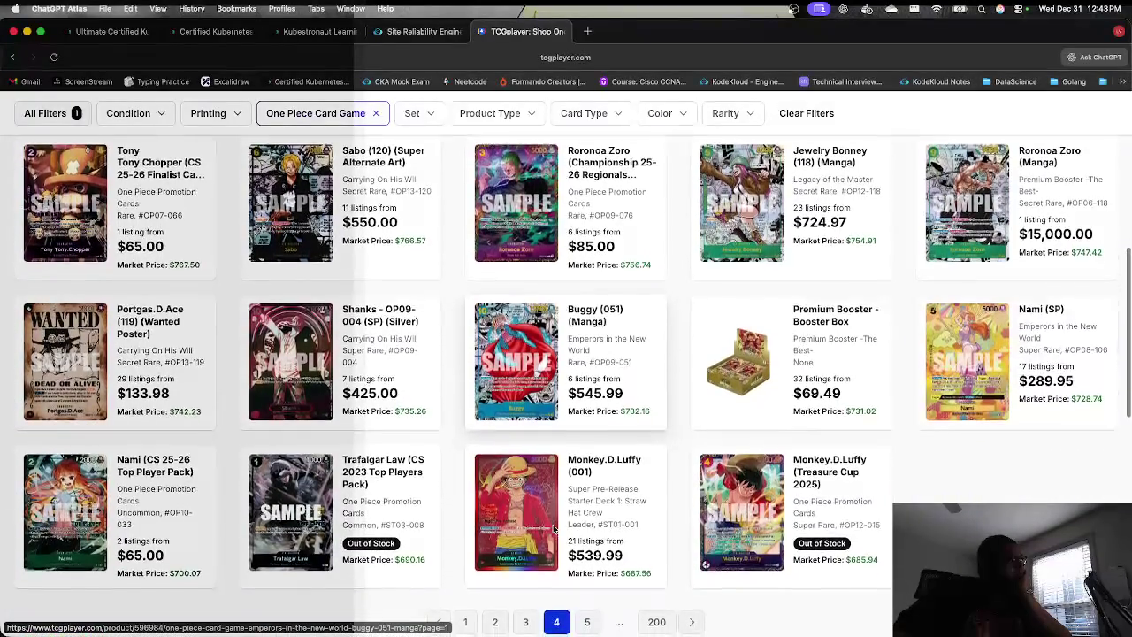
left_click(588, 621)
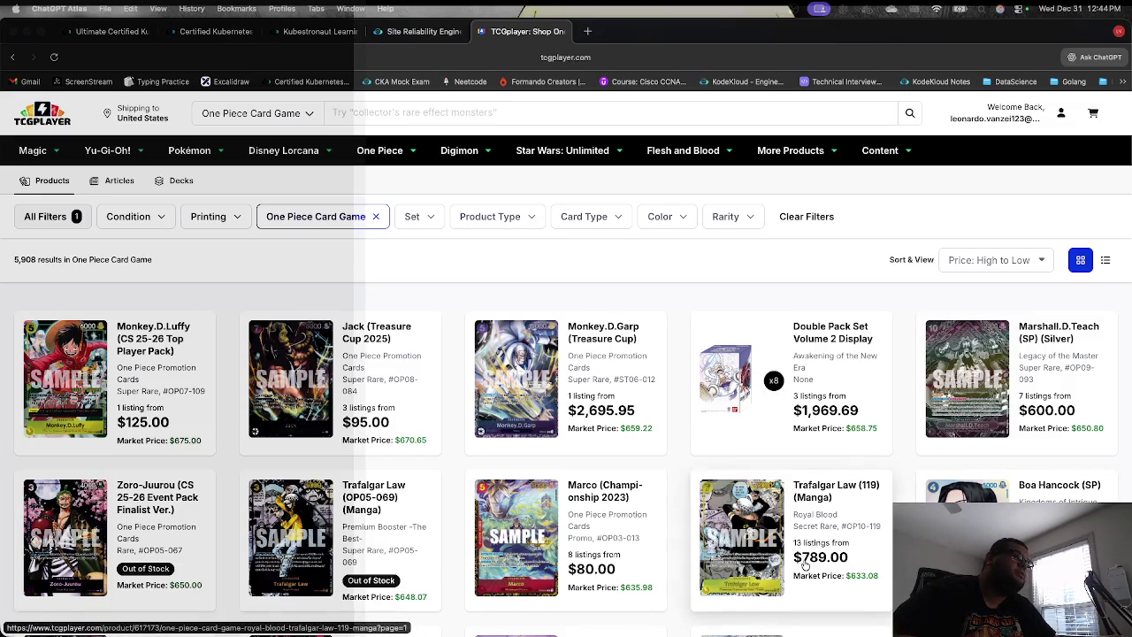
Step: Look over the page 5 listings, then focus the address bar for a new search
scroll(779, 442, "down", 1)
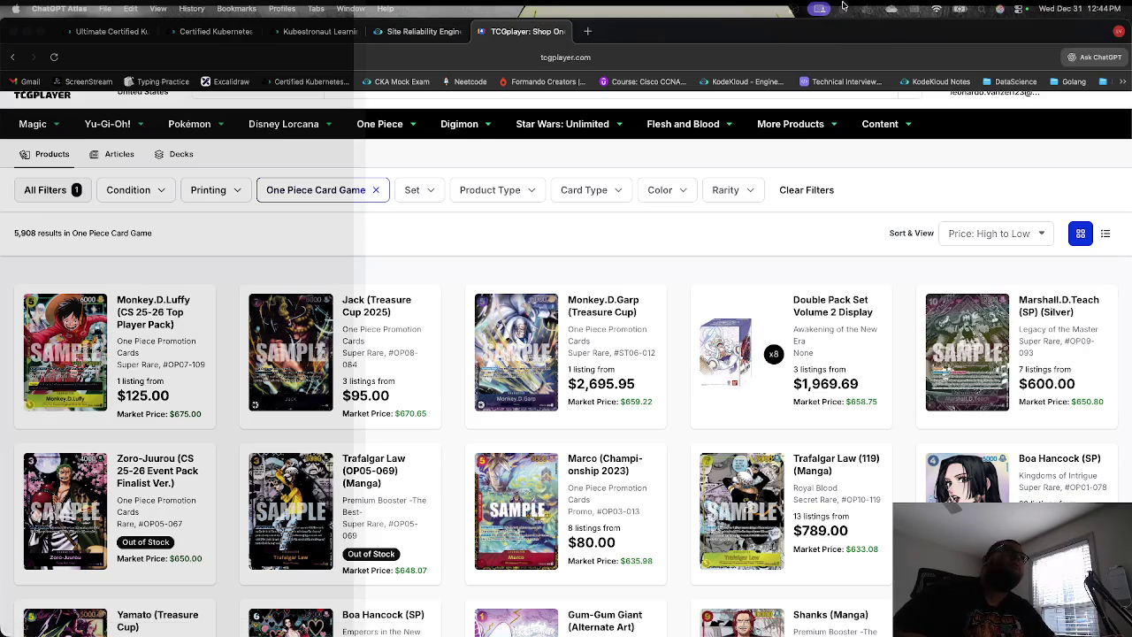
left_click(689, 62)
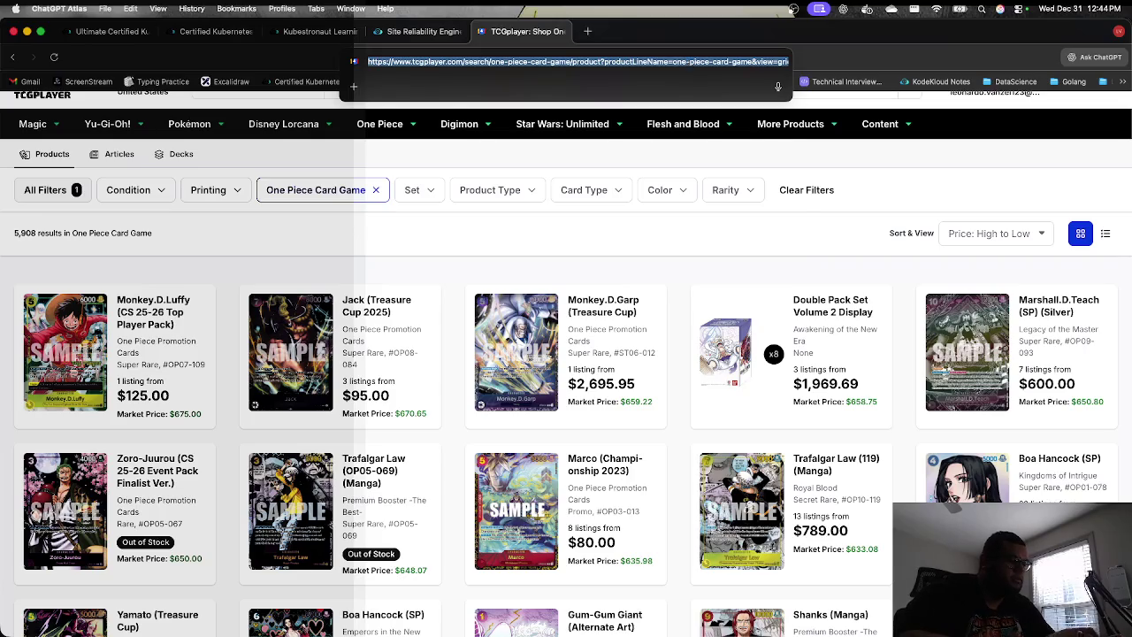
Step: Search 'french sec zoro' through ChatGPT, view its image results, and open them in Google Images
type("french sec zoro")
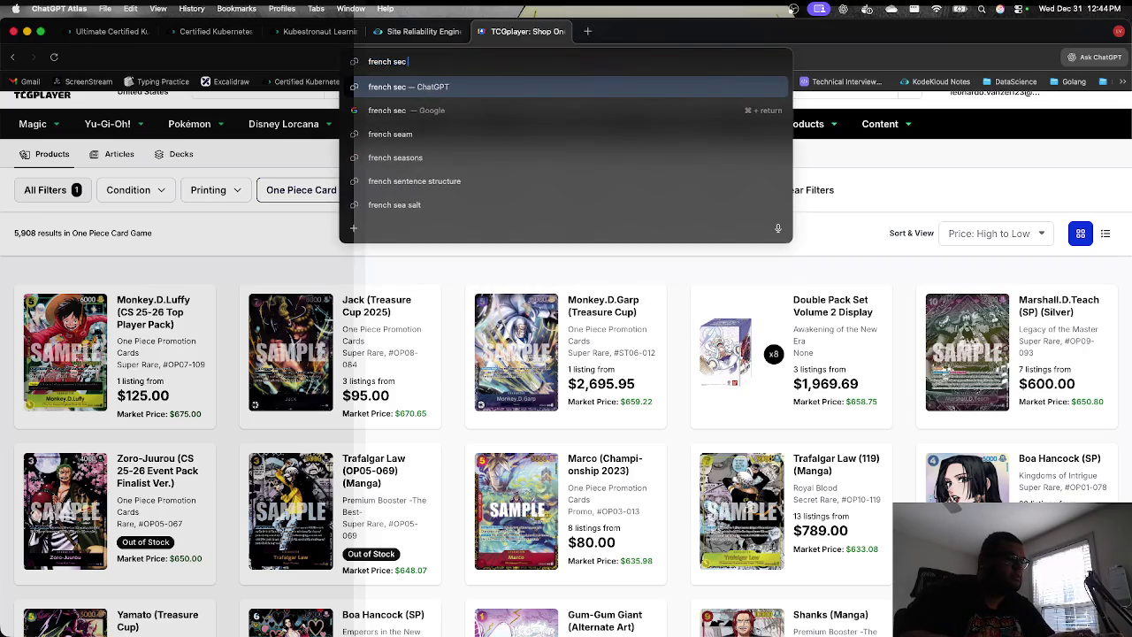
key("Return")
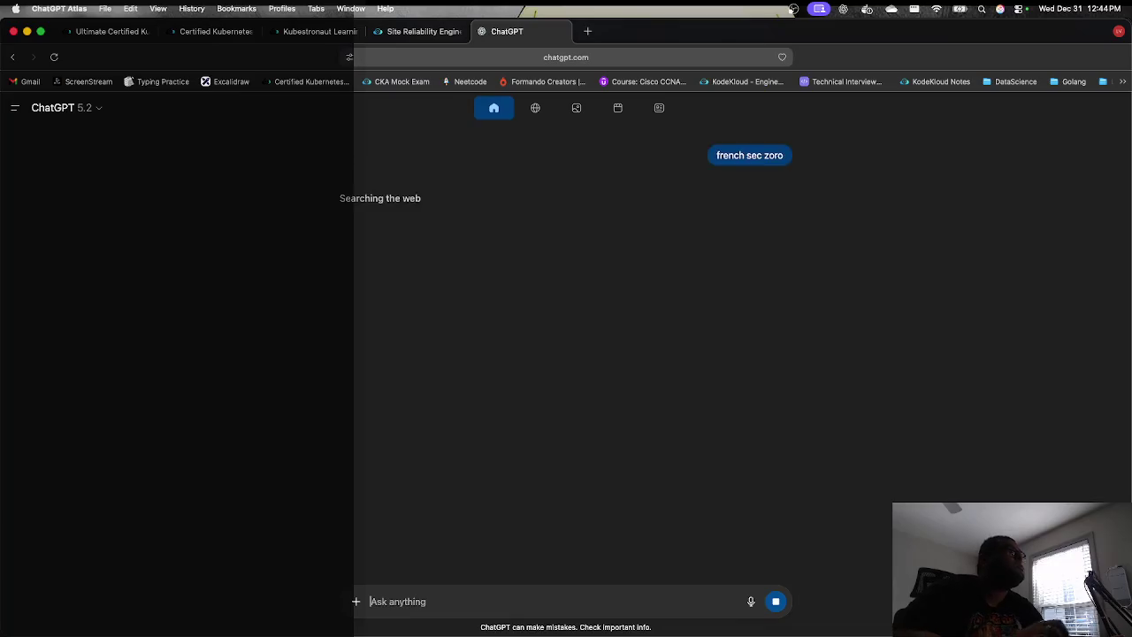
left_click(536, 108)
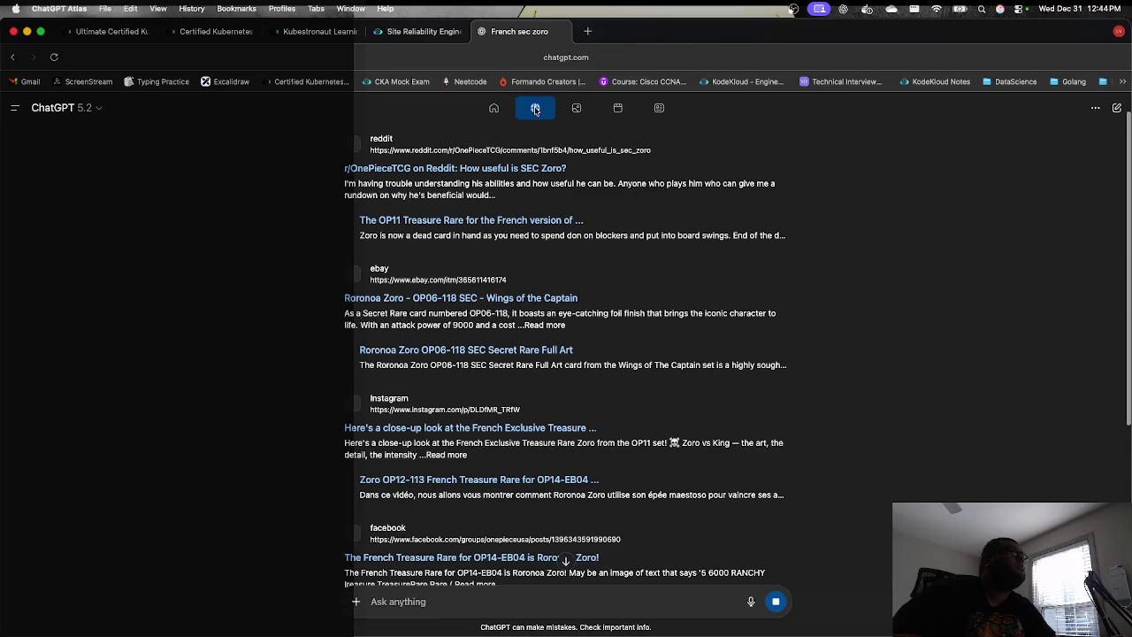
left_click(577, 108)
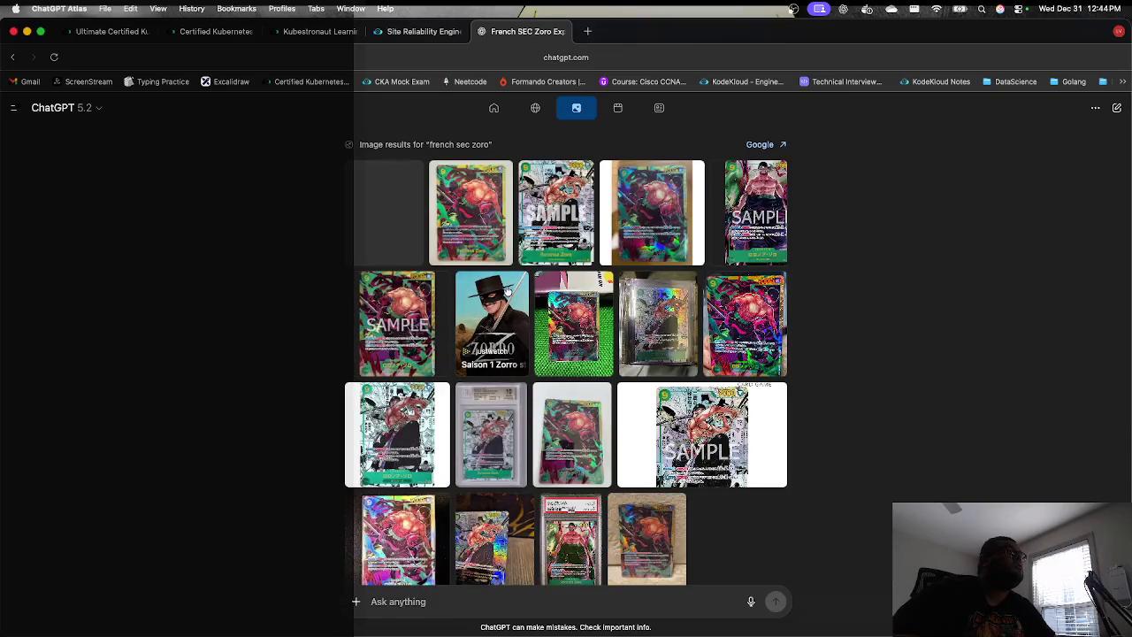
scroll(535, 246, "down", 1)
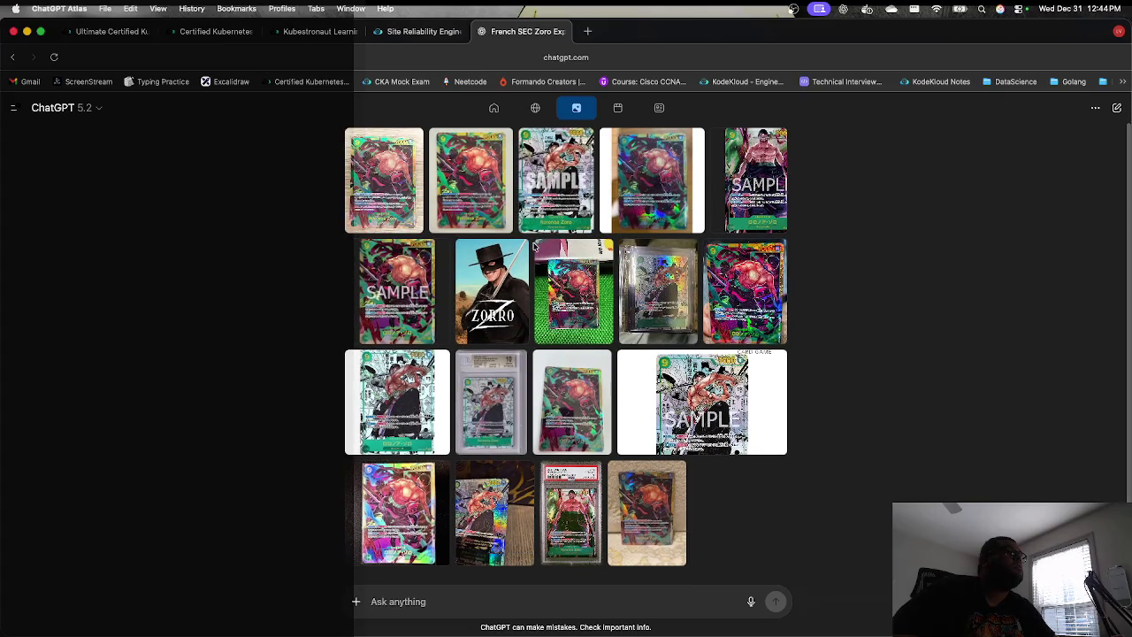
scroll(534, 246, "up", 1)
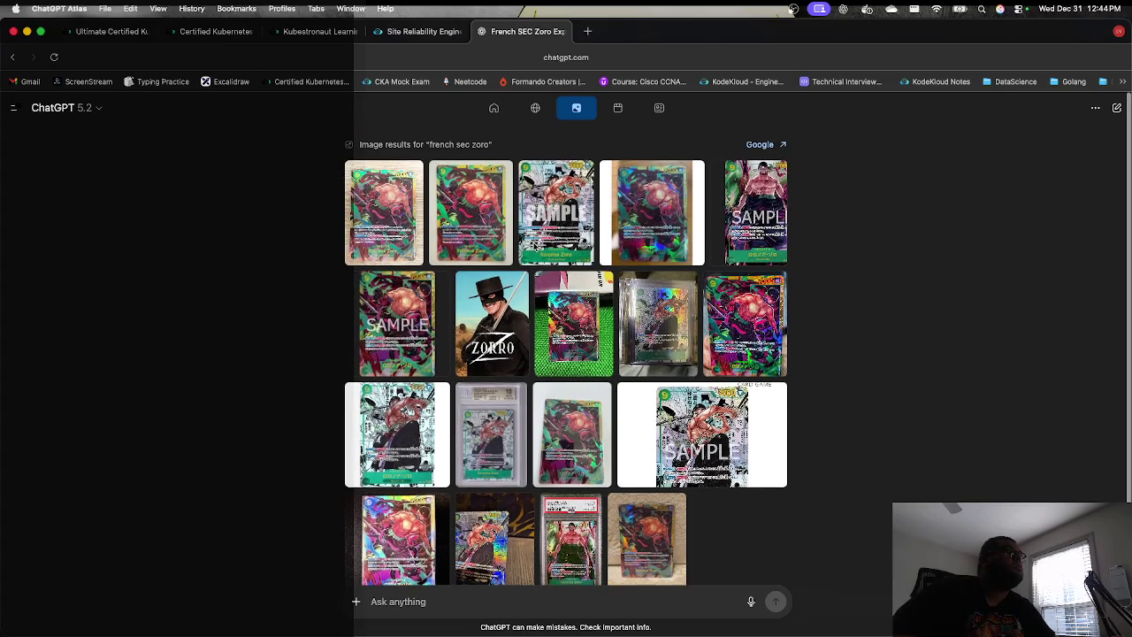
left_click(770, 145)
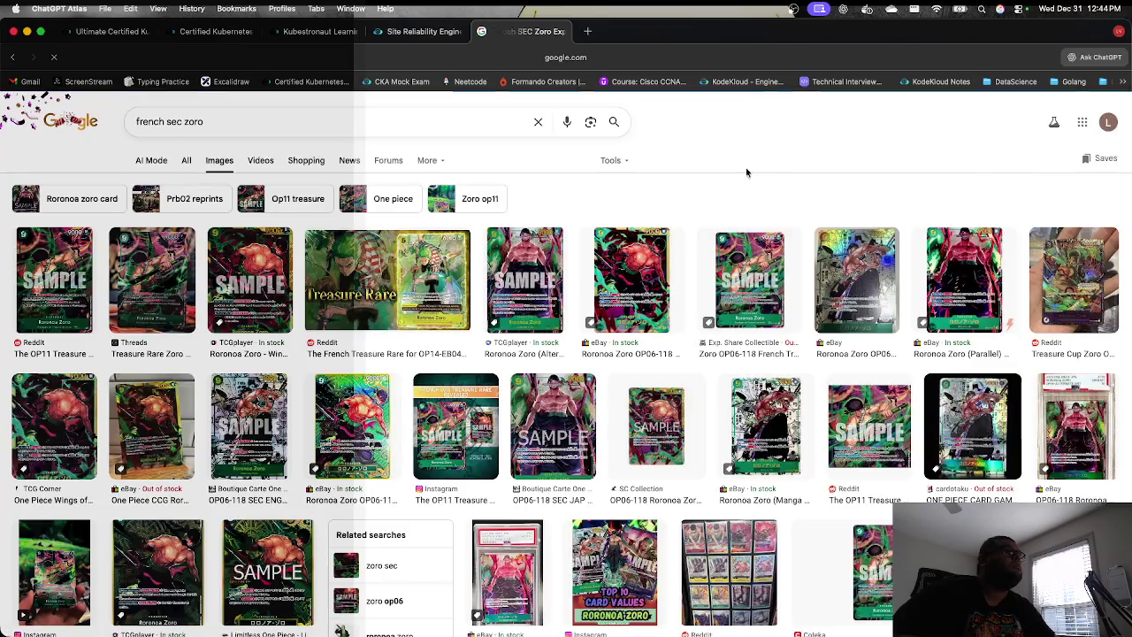
Step: Preview the Coleka Zoro image, then the OPECards.fr OP06-118-SEC Roronoa Zoro card, and select 'zoro' in the query
scroll(591, 314, "down", 3)
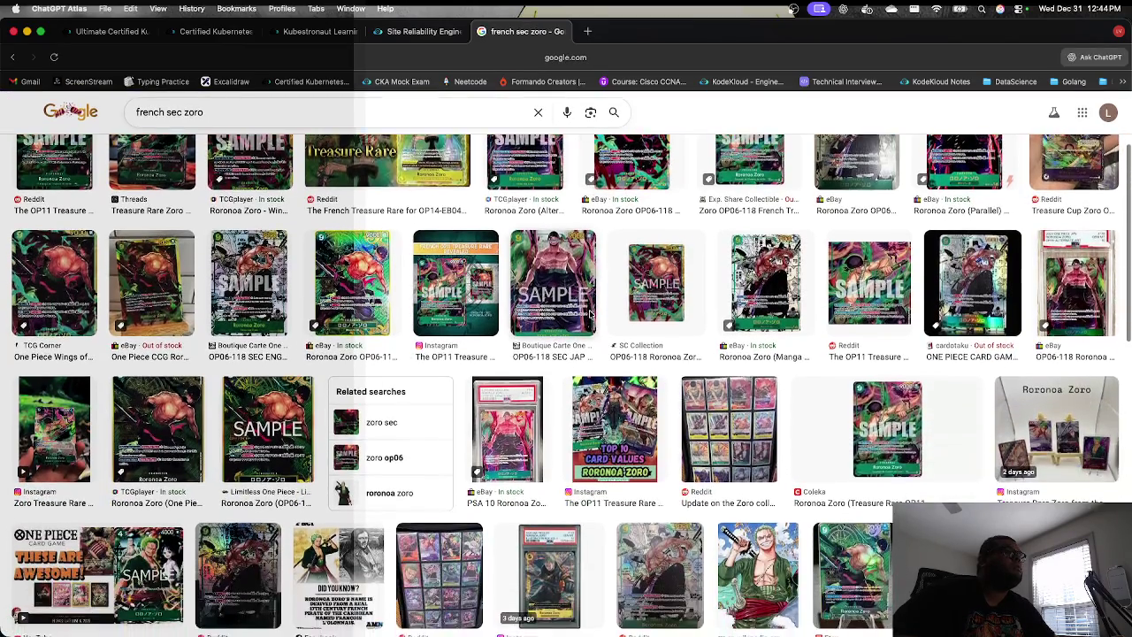
scroll(591, 314, "down", 1)
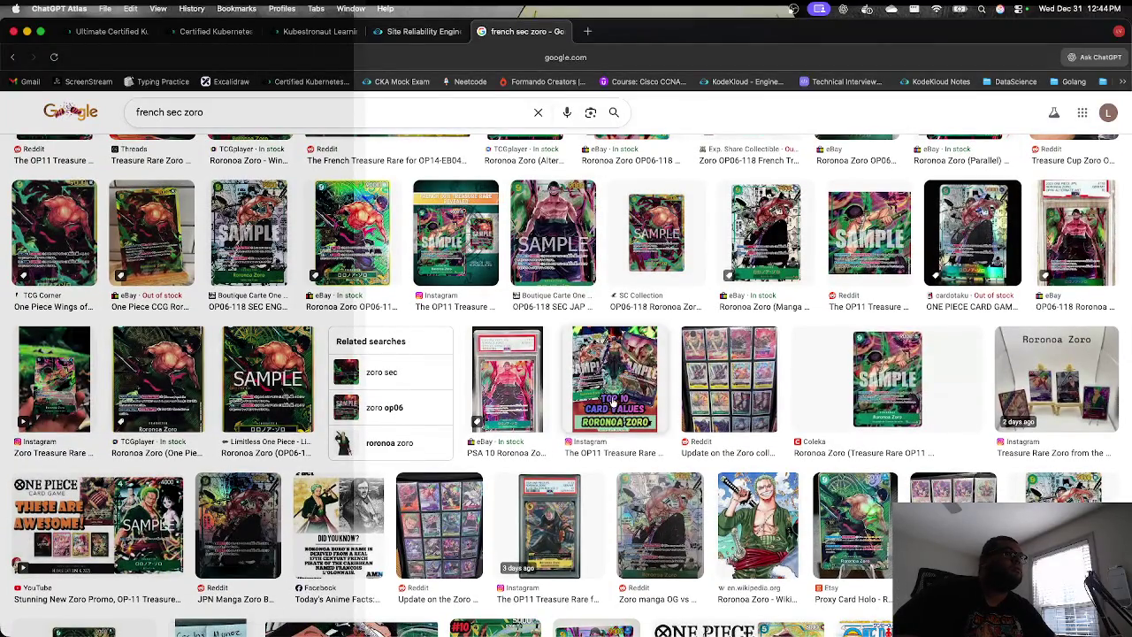
left_click(887, 379)
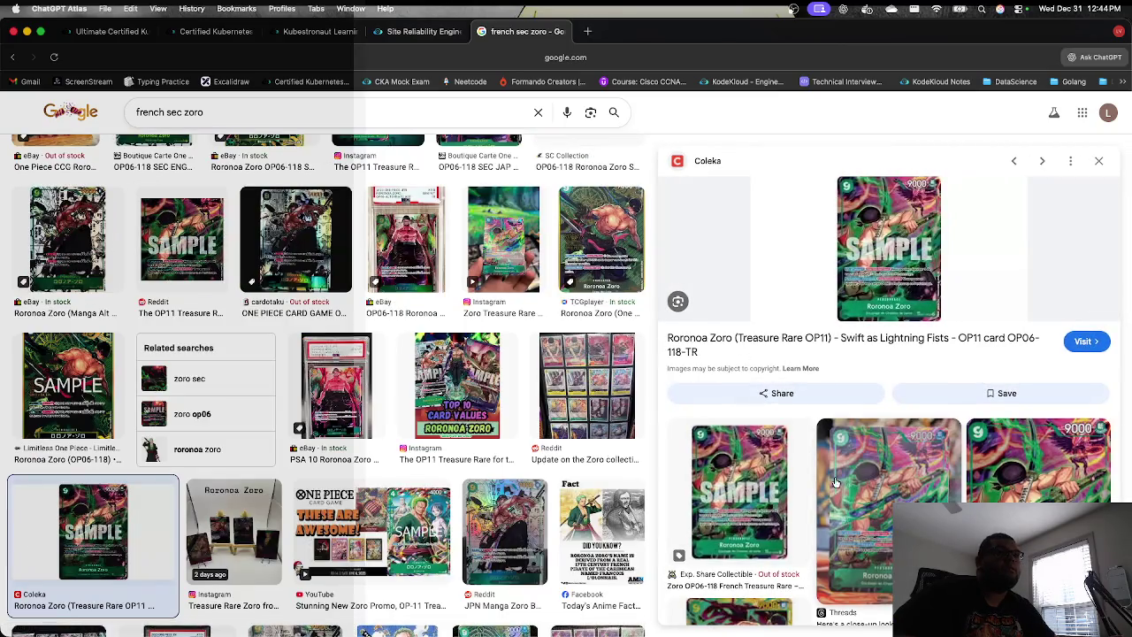
left_click(1038, 460)
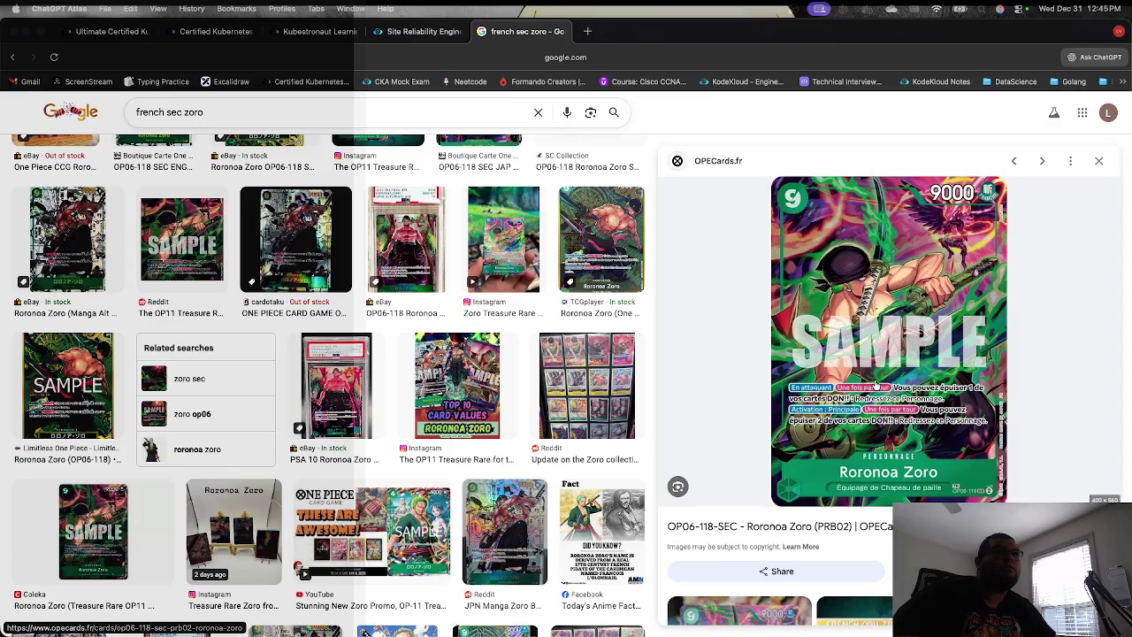
double_click(193, 113)
Step: Search 'french sec sanji' and preview the Sanji OP06-119 French Treasure Rare image
type("sanji")
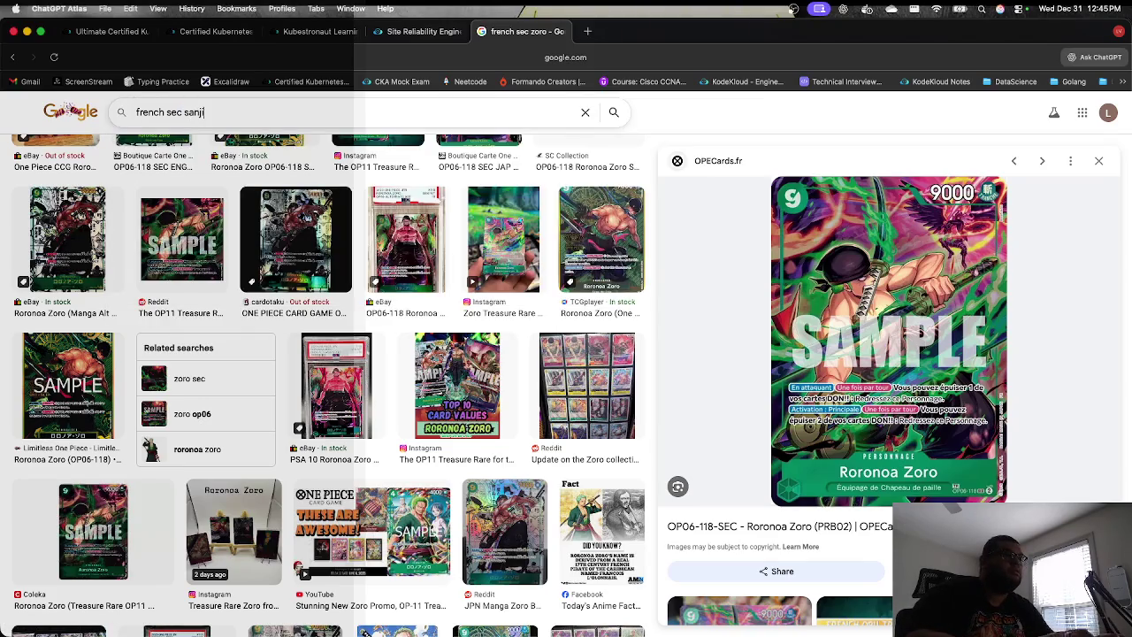
key("Return")
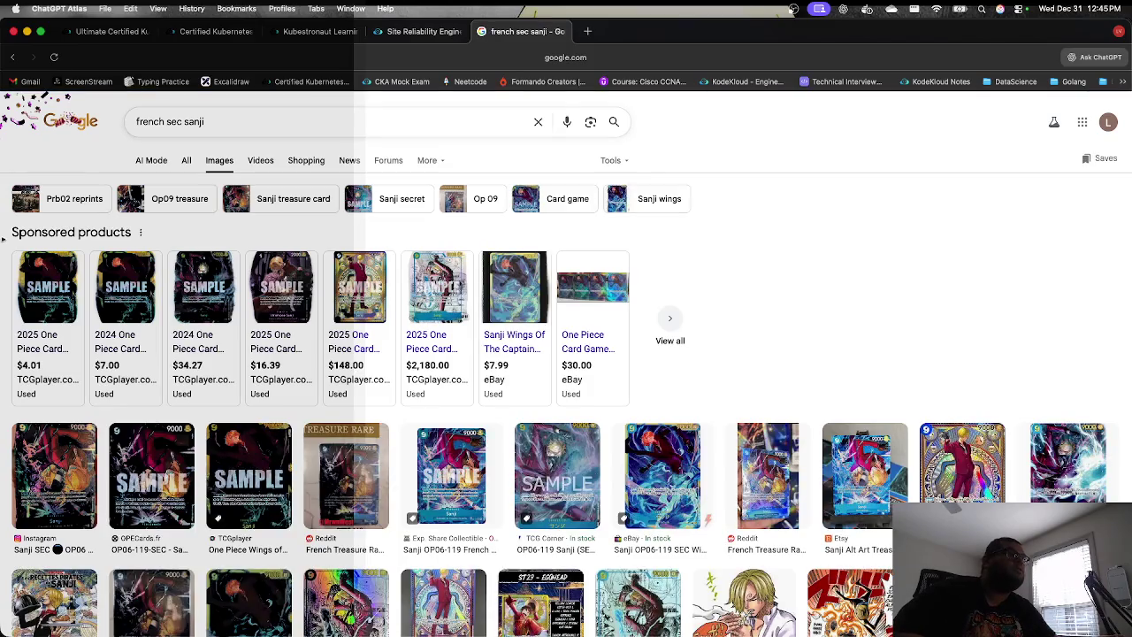
left_click(451, 473)
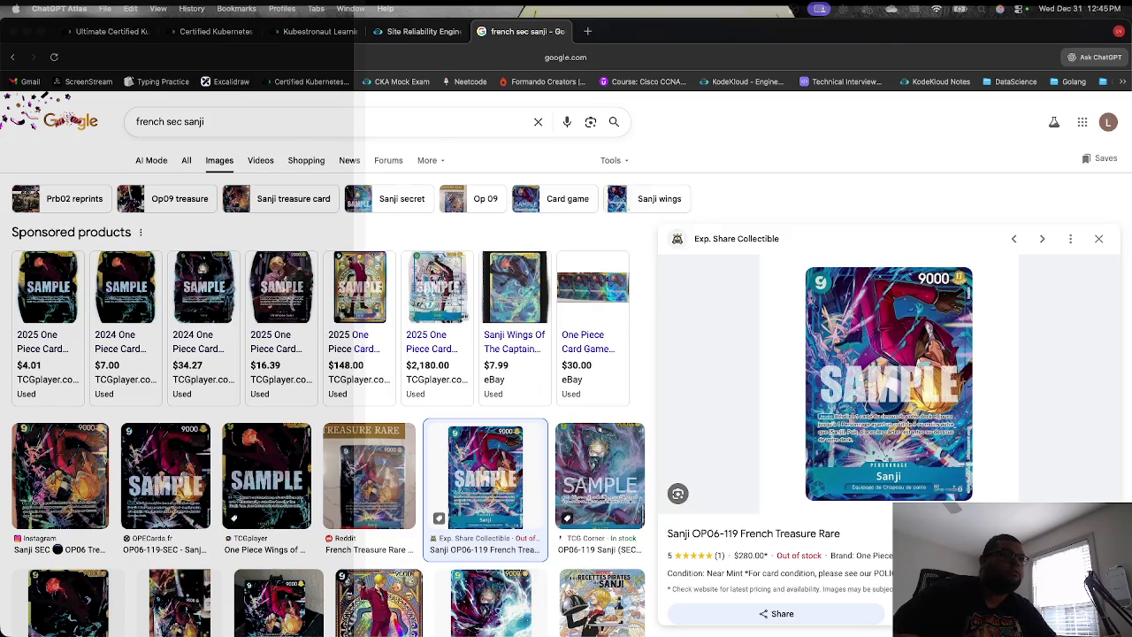
scroll(900, 448, "down", 5)
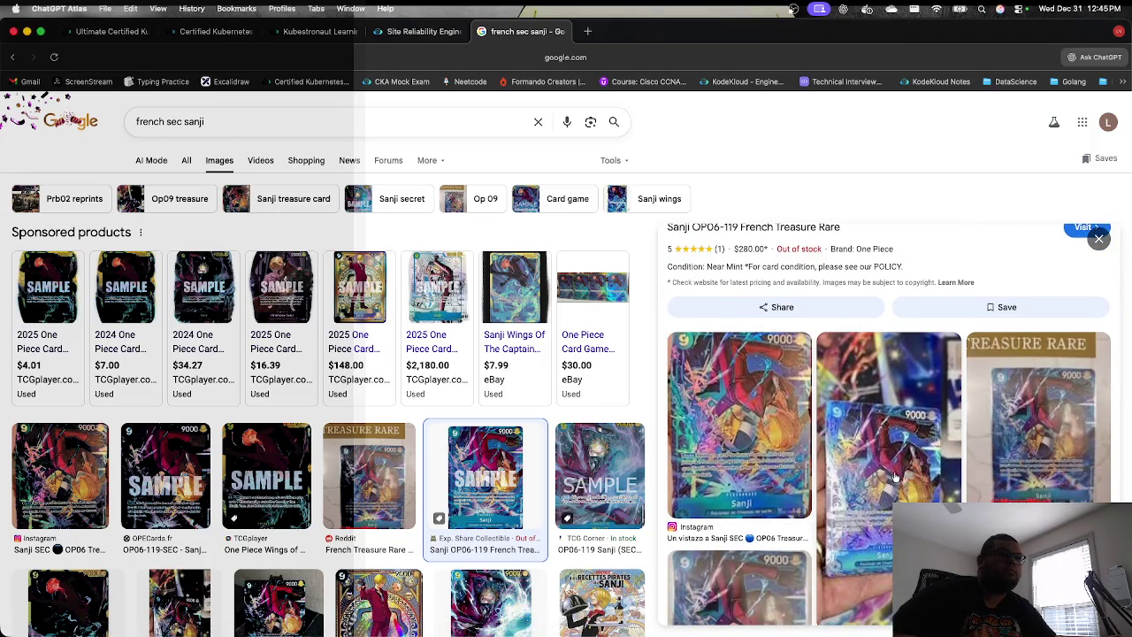
scroll(894, 477, "down", 5)
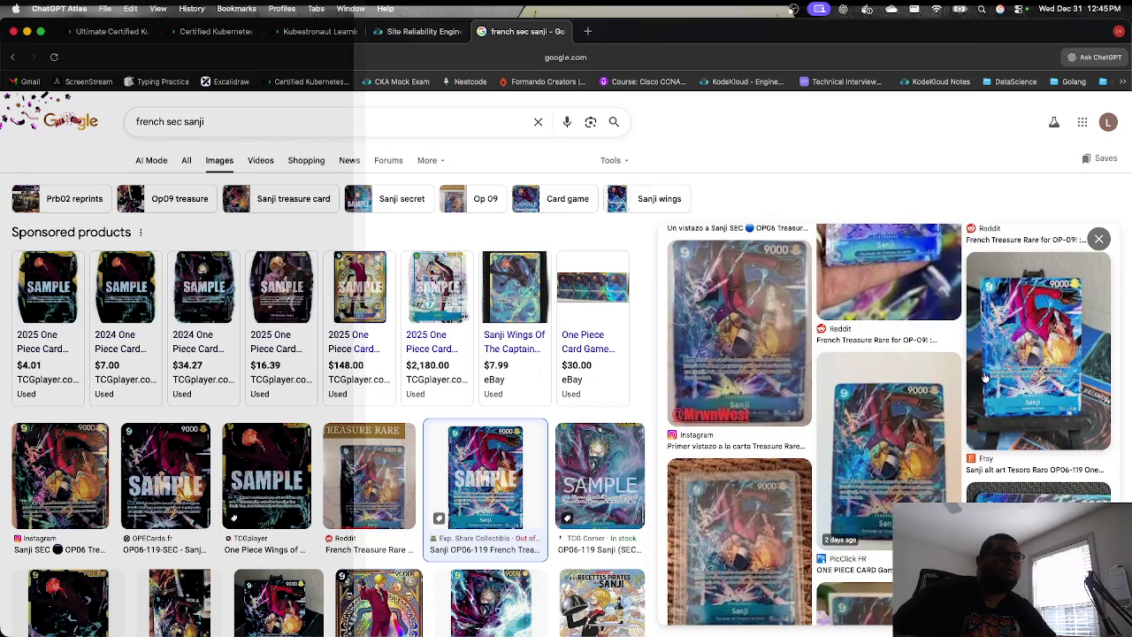
Step: Check the Etsy Sanji alt art image, then open the eBay Sanji OP06-119 preview
left_click(986, 378)
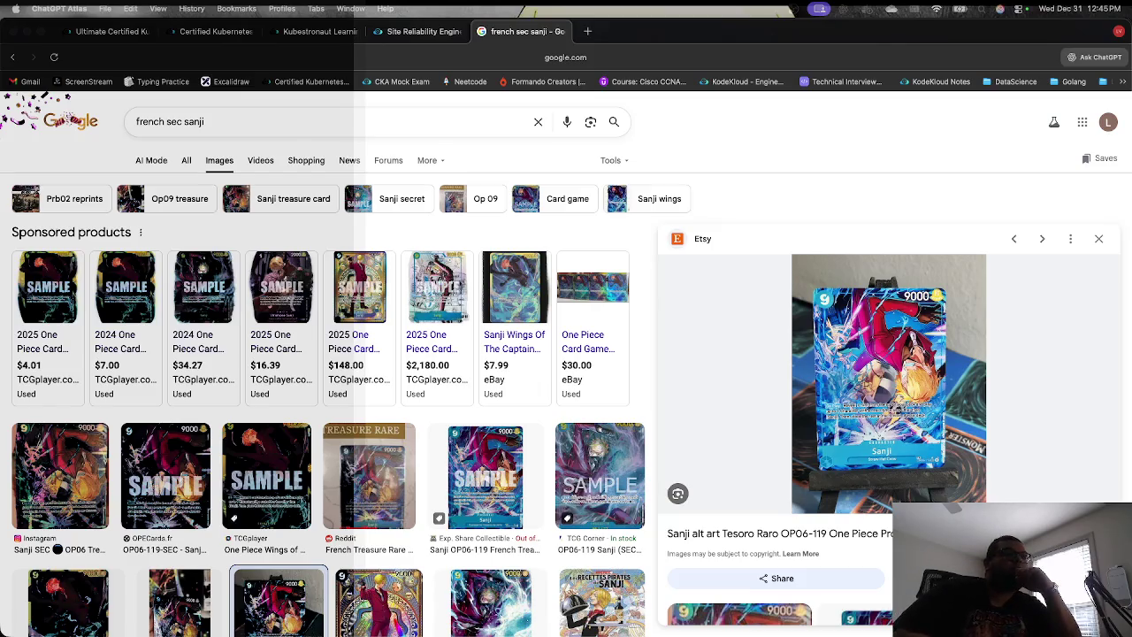
scroll(860, 414, "down", 5)
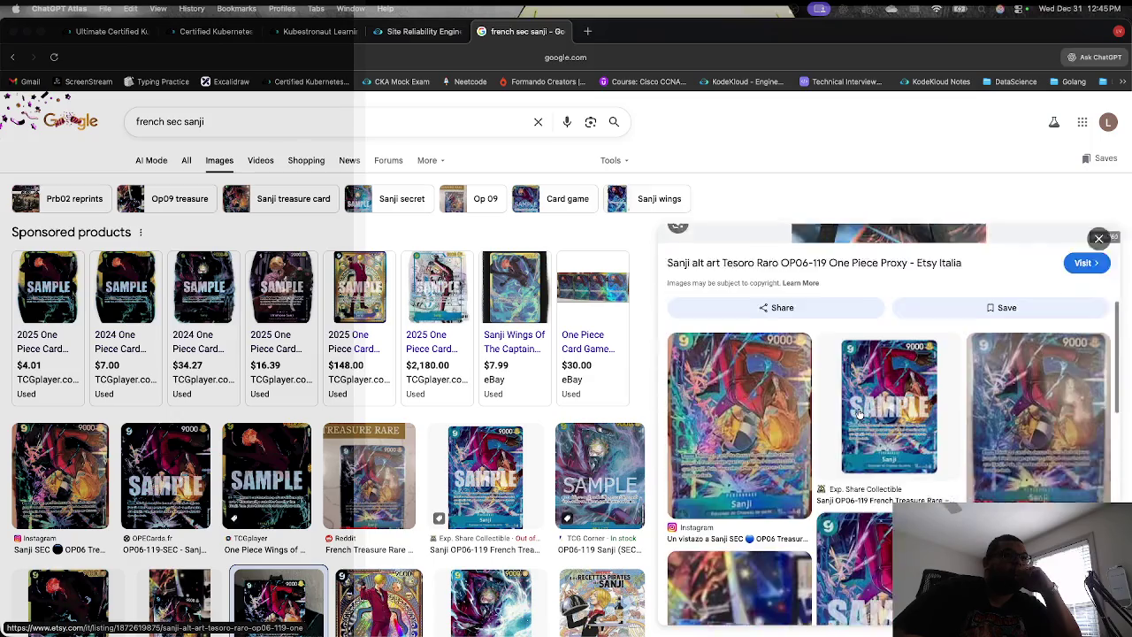
scroll(859, 414, "down", 2)
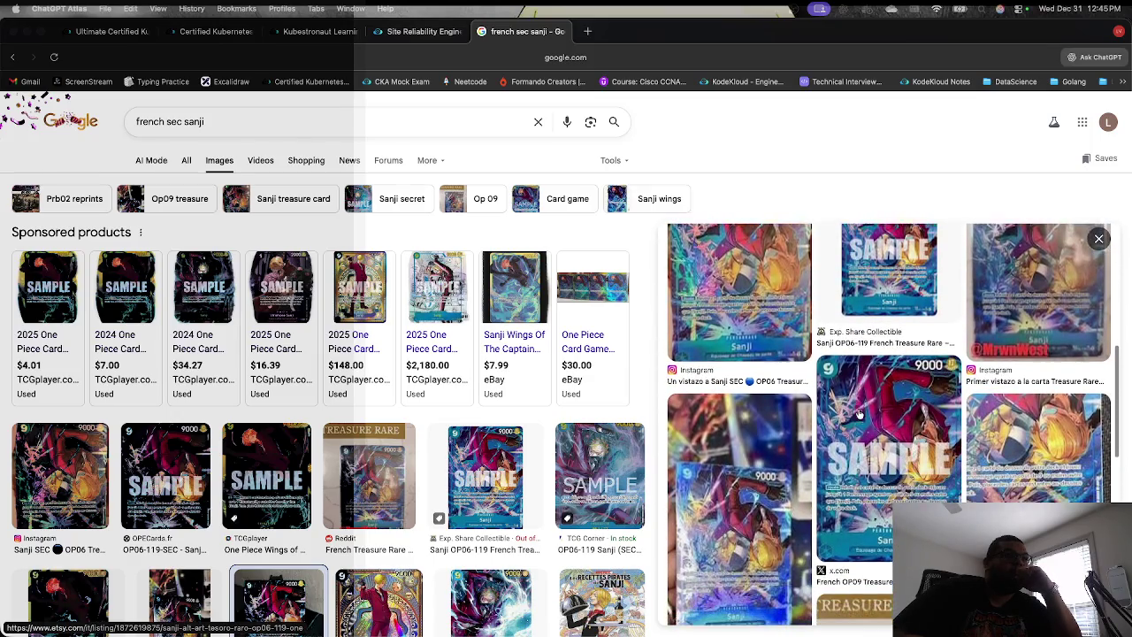
scroll(860, 414, "down", 5)
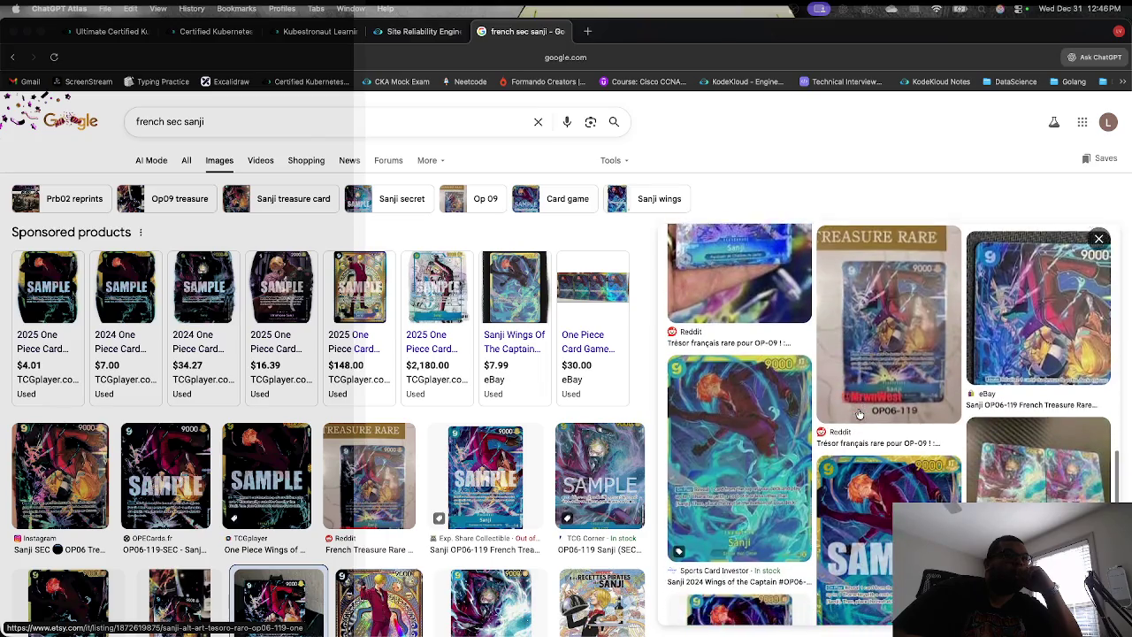
scroll(860, 414, "up", 3)
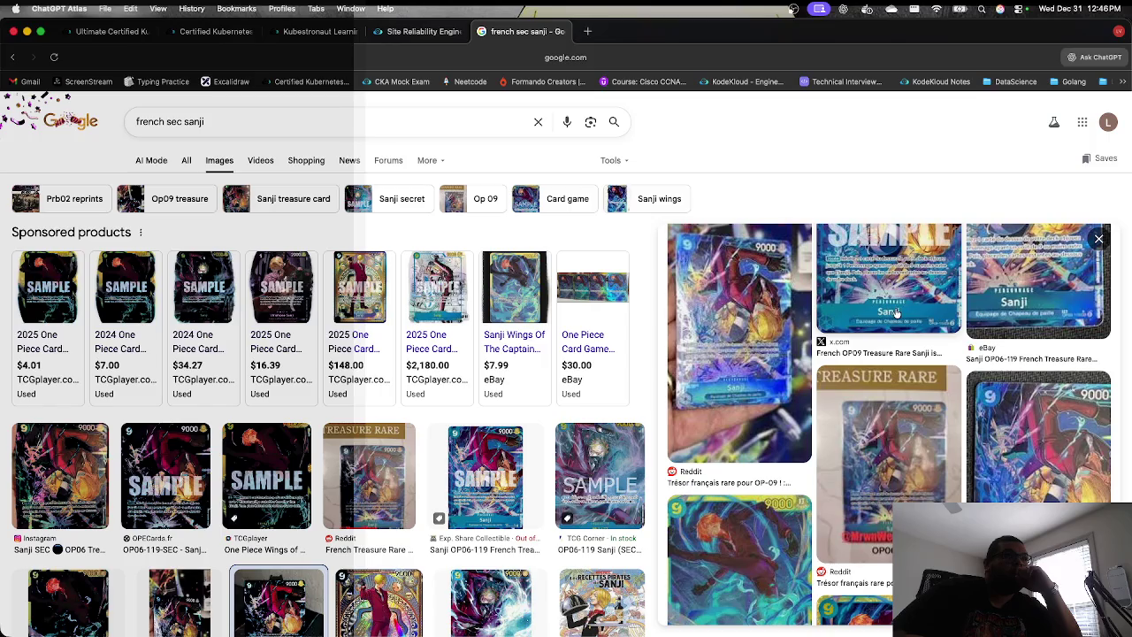
left_click(1015, 295)
scroll(896, 389, "down", 5)
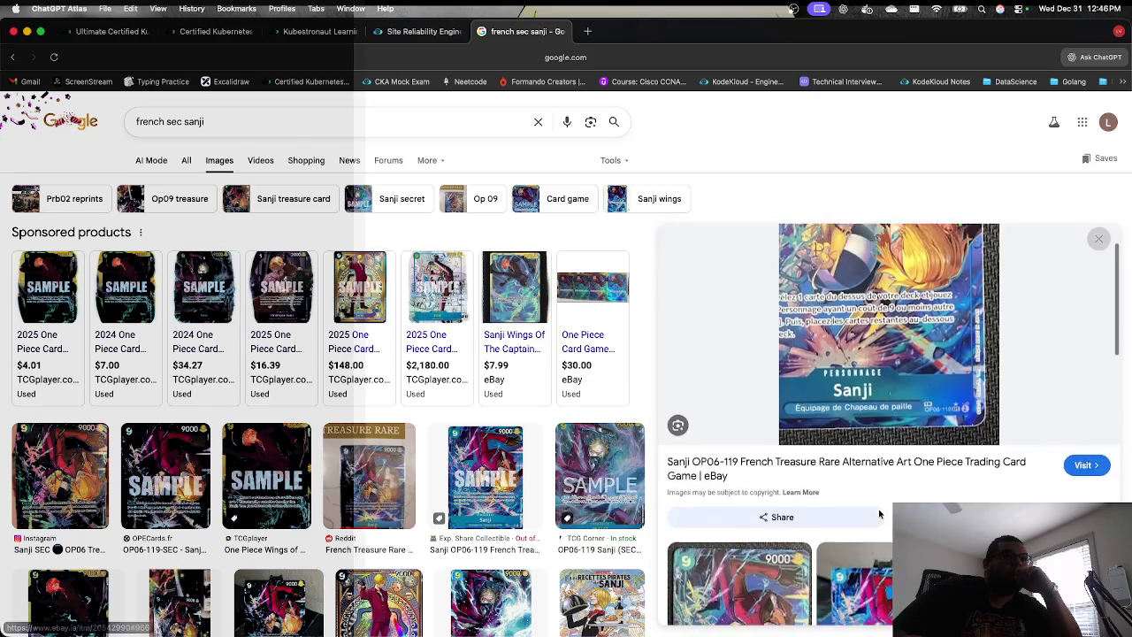
left_click(750, 490)
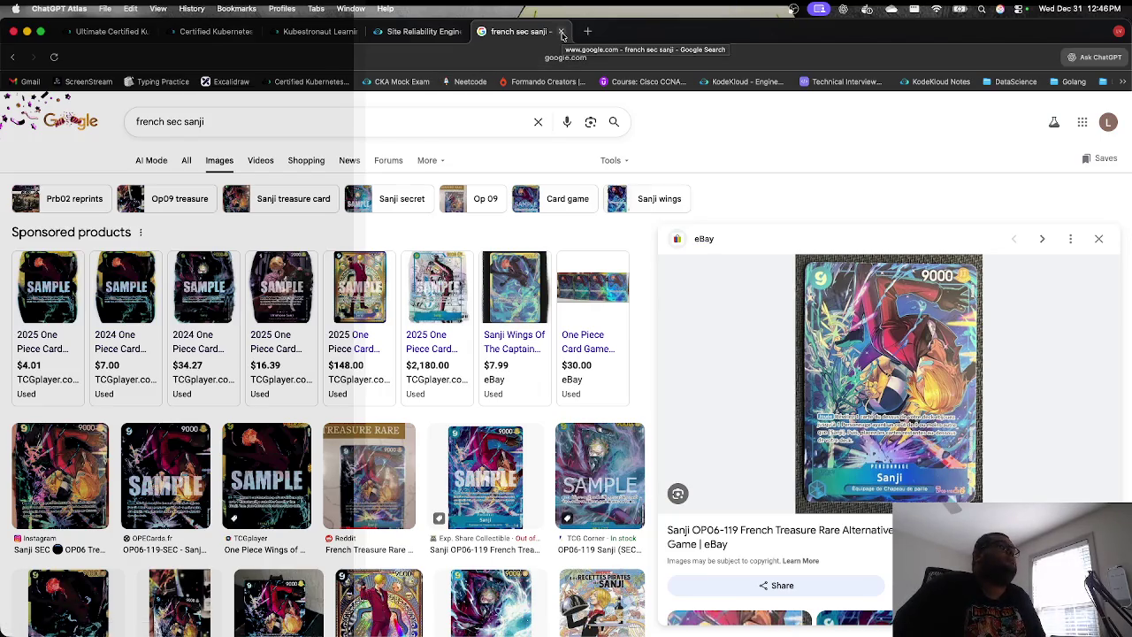
Step: Search 'burgess treasure rare china' and preview the Chinese Burgess and Bartolomeo treasure rare images
triple_click(413, 112)
type("burgew")
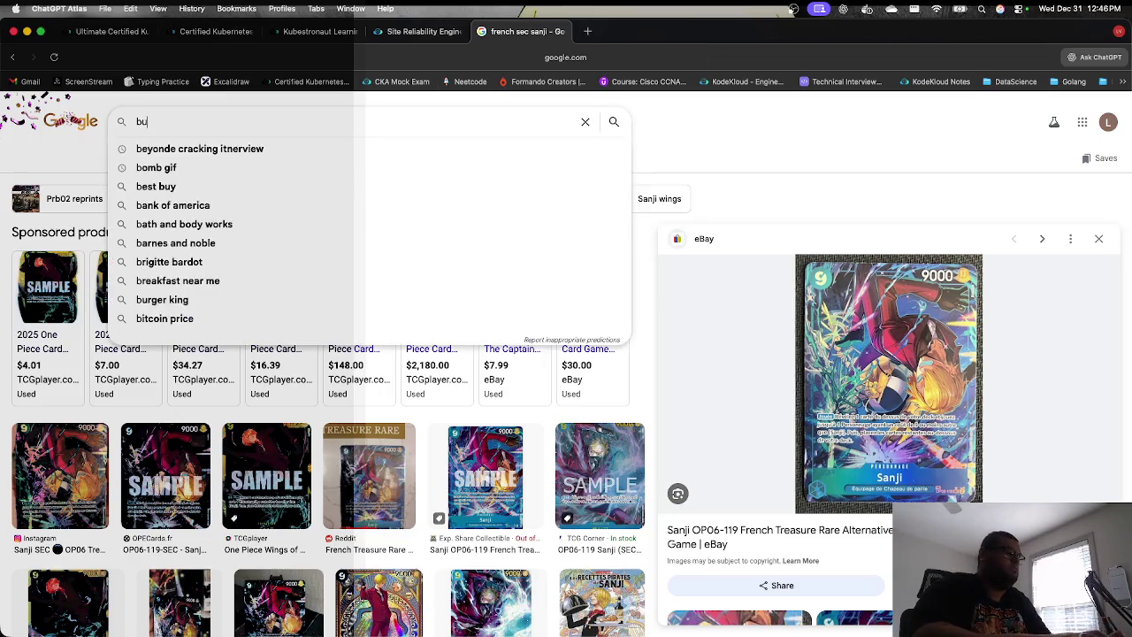
key("BackSpace")
type("r")
key("BackSpace")
key("BackSpace")
type("gess")
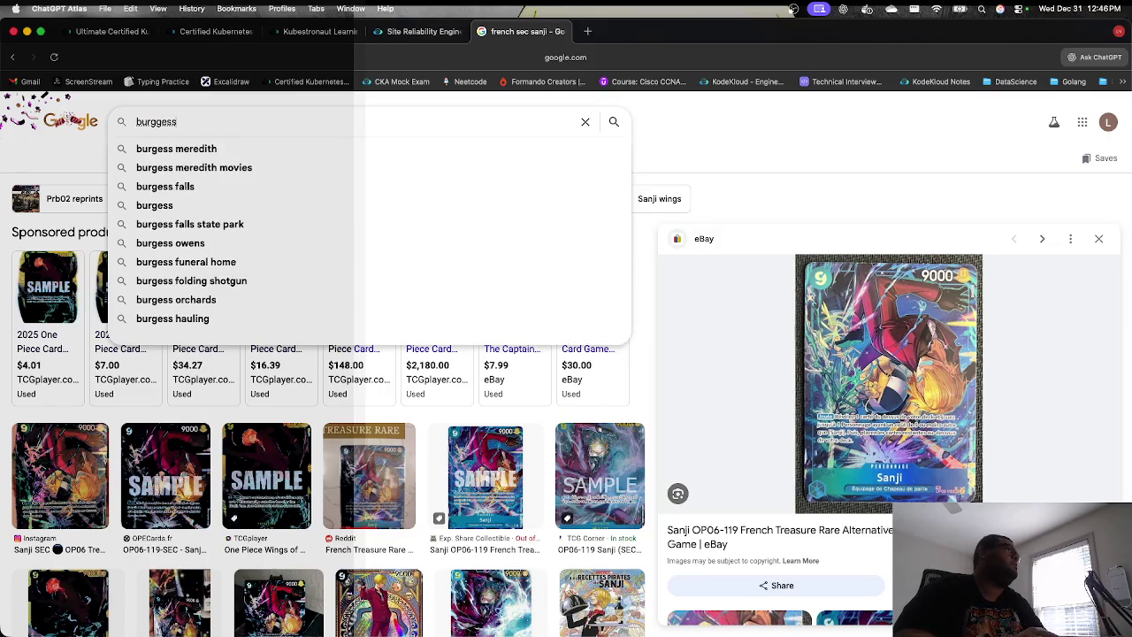
key("Down")
key("Down")
key("Down")
key("BackSpace")
key("BackSpace")
key("BackSpace")
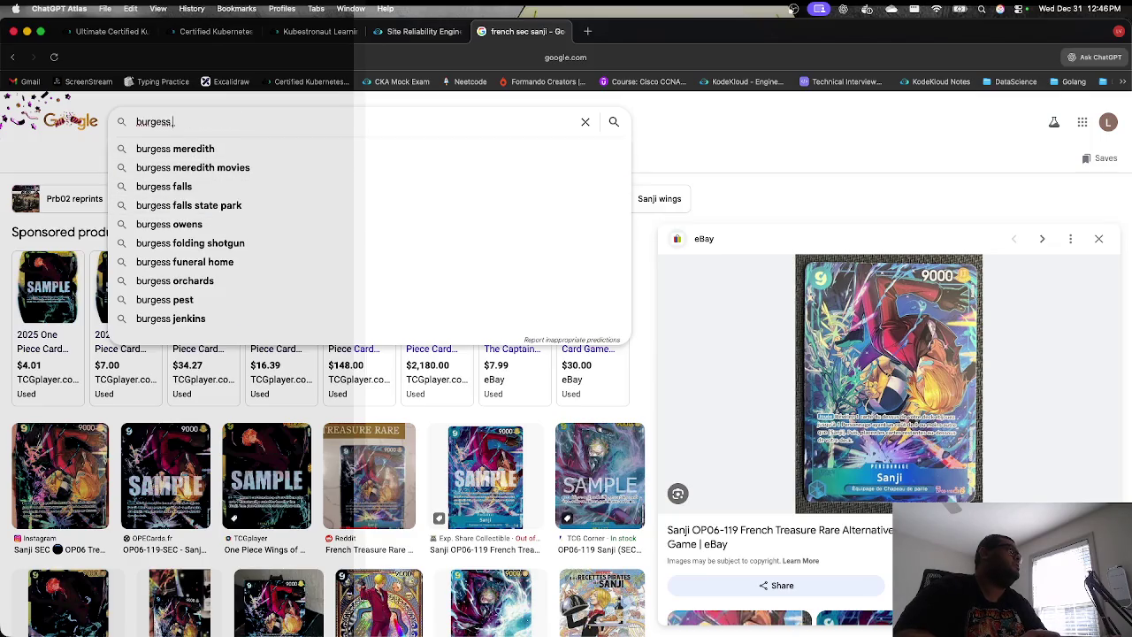
type("treasuer")
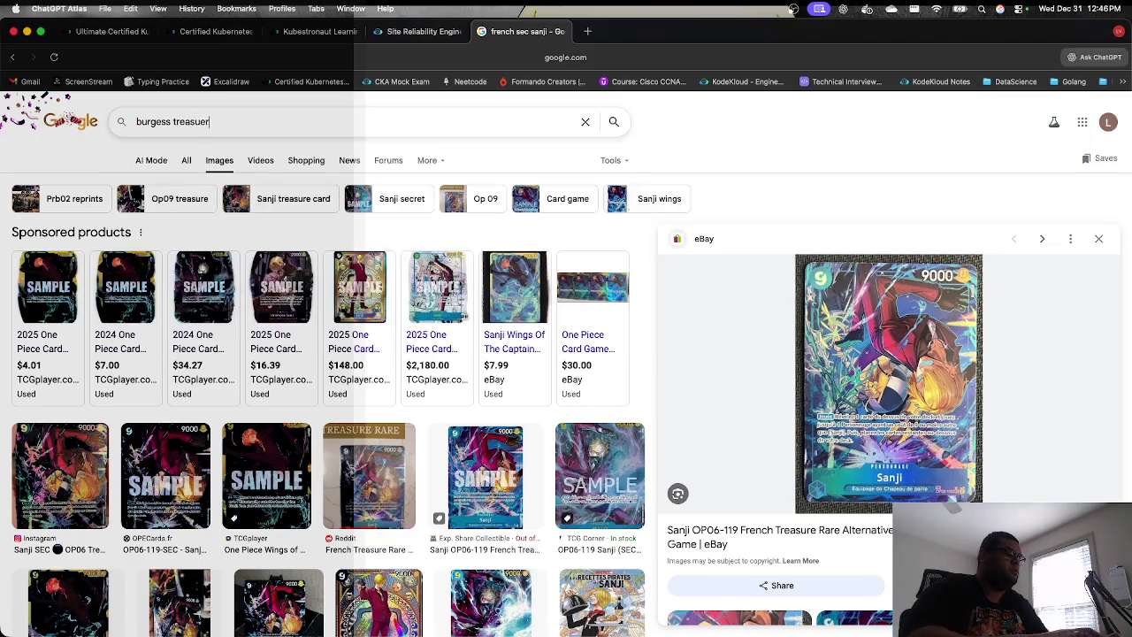
type("e rere s")
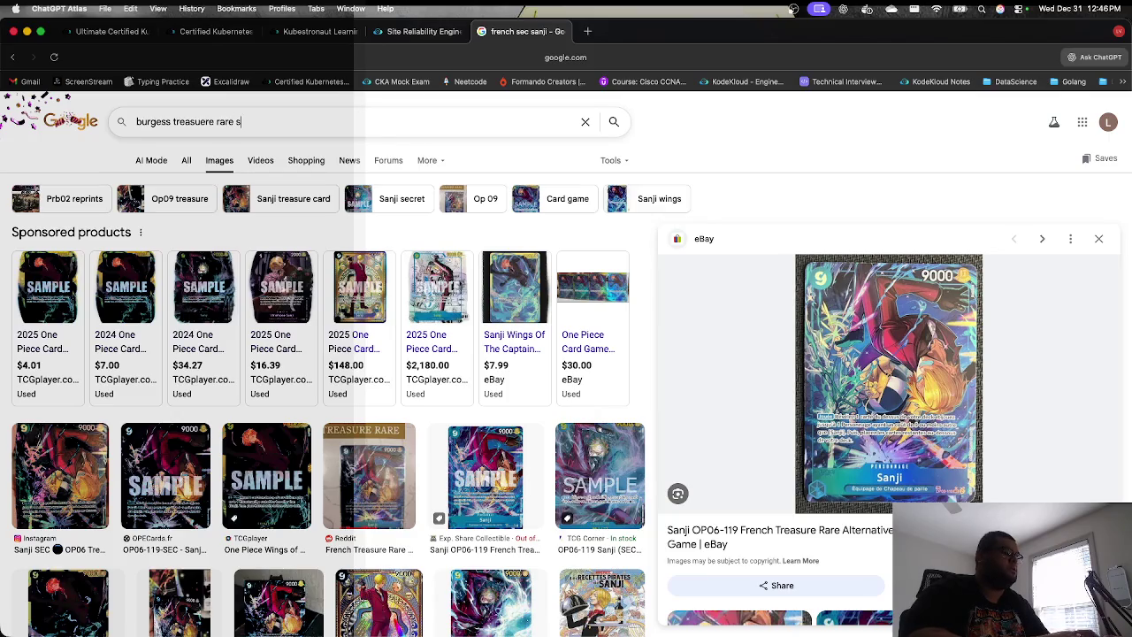
type("ina")
key("Return")
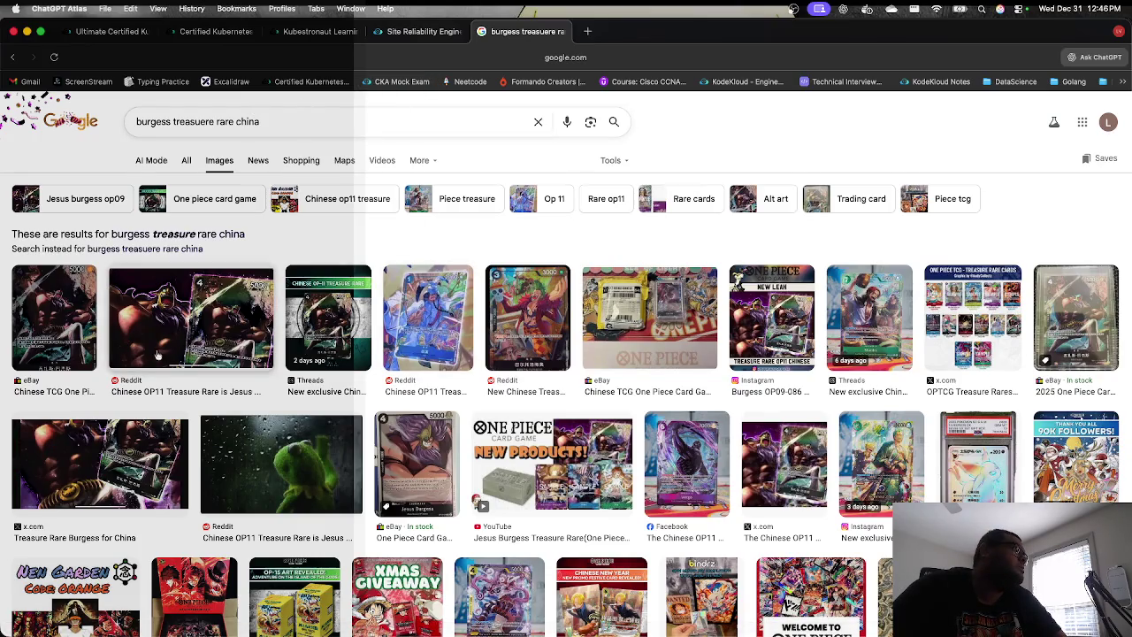
left_click(221, 341)
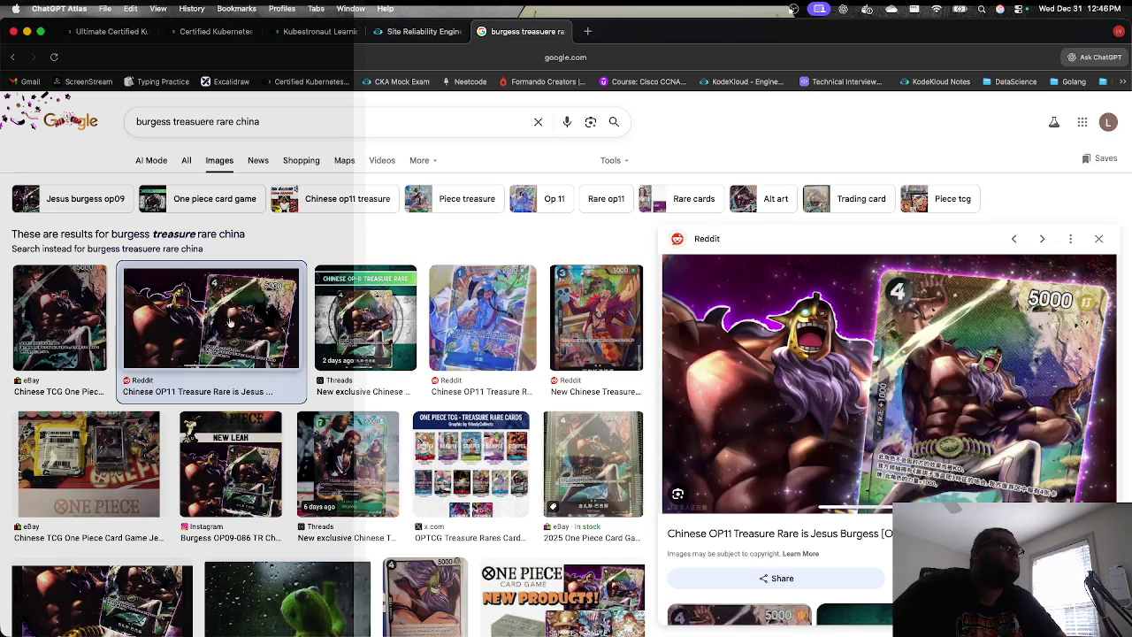
left_click(575, 311)
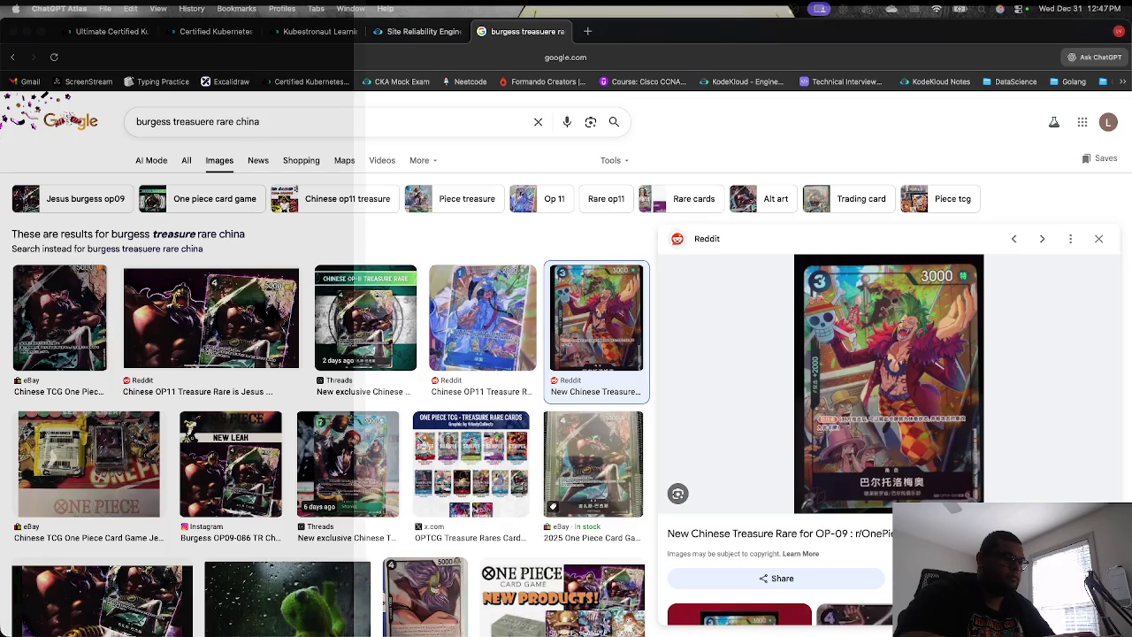
Step: Replace the query with 'st tree brother navy' and run the search
double_click(425, 121)
triple_click(425, 121)
type("s")
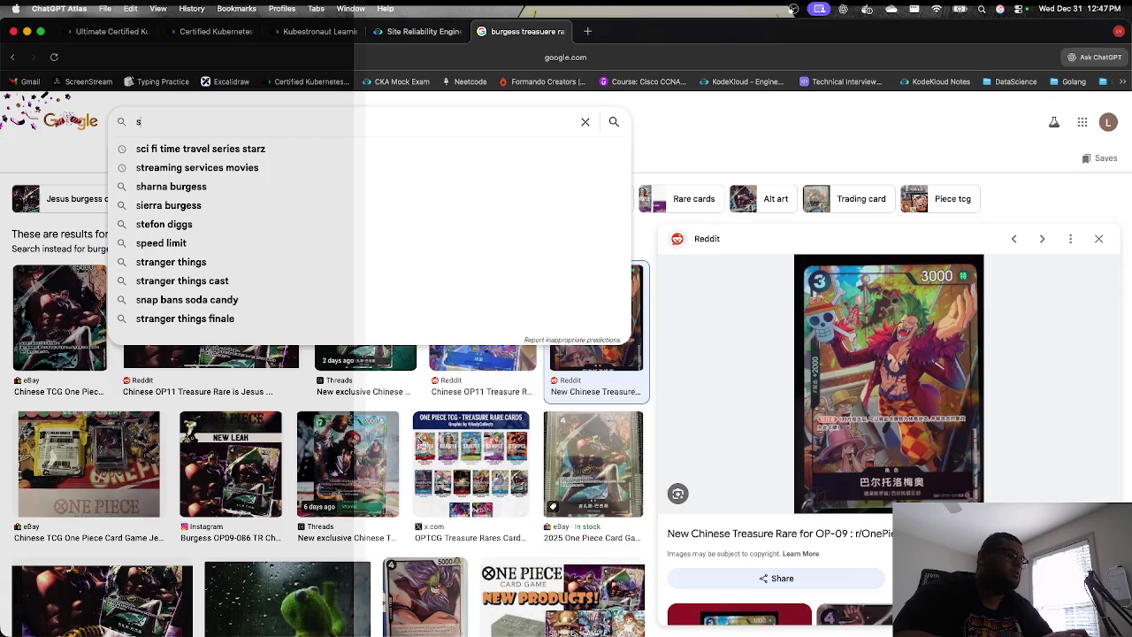
type("t tree brother navi")
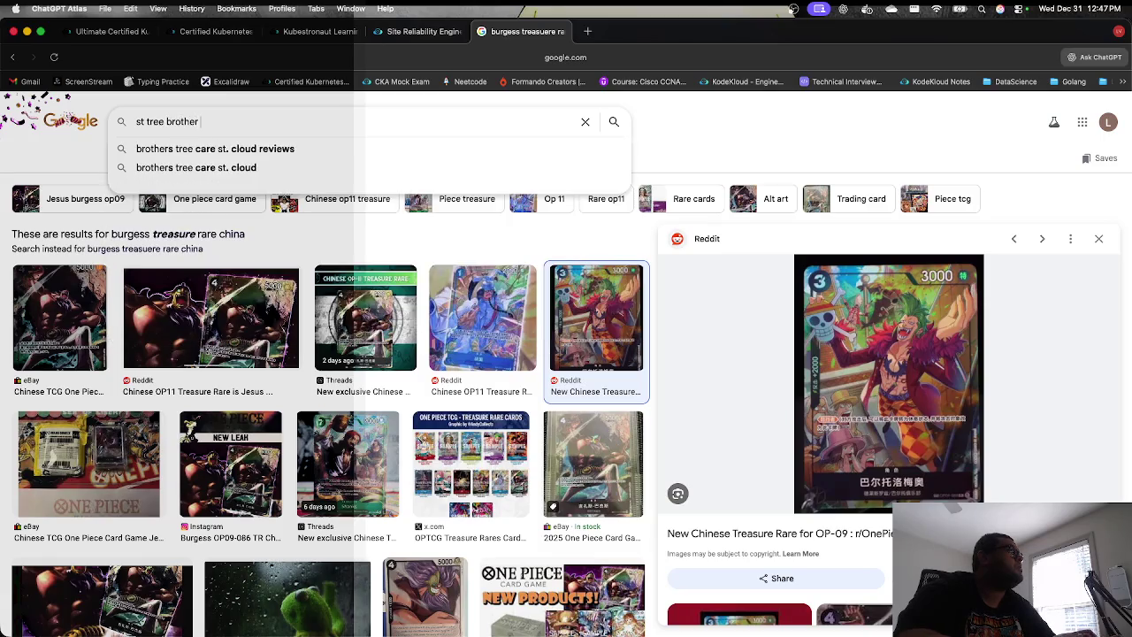
type("y")
key("Return")
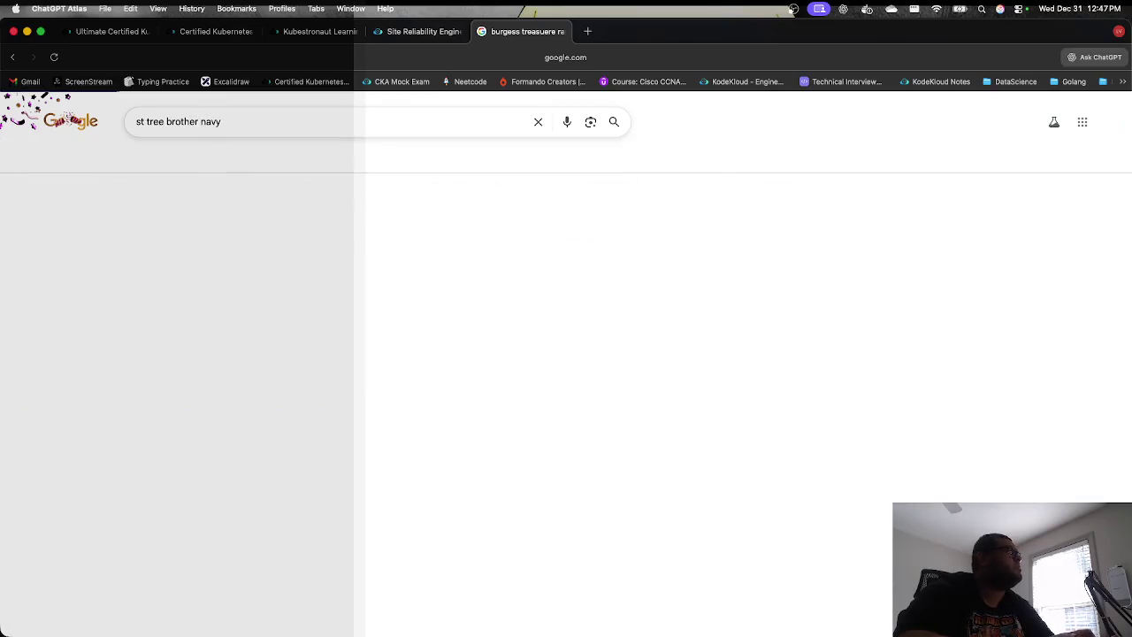
Step: Extend the search to 'st tree brother navy one piece', browse All results, then close the tab
left_click(234, 131)
type("one piece")
key("Return")
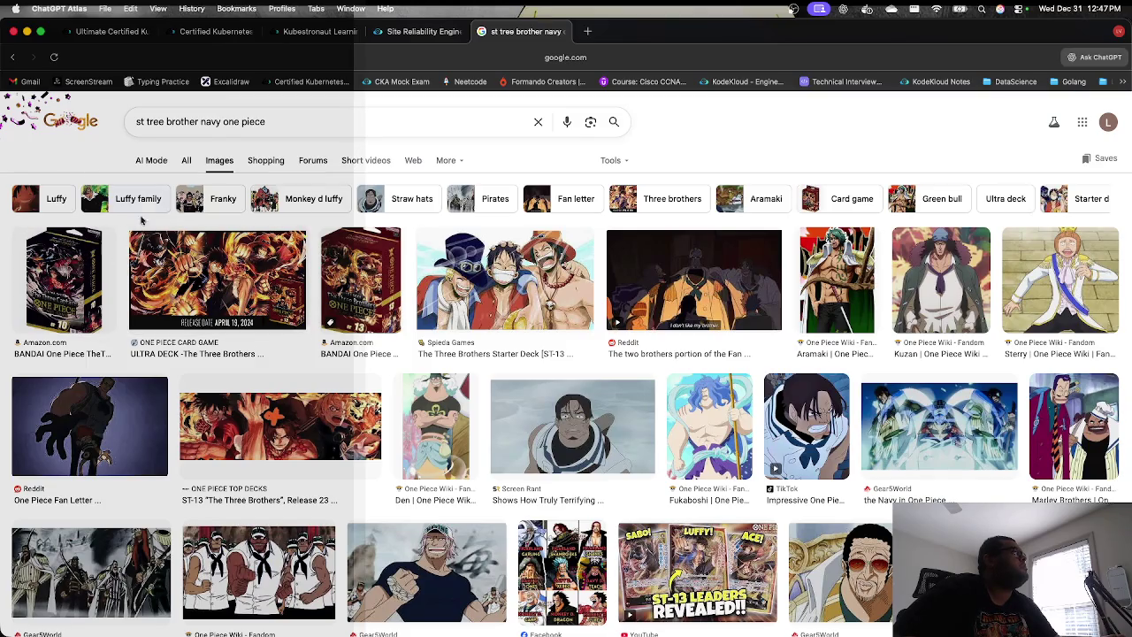
left_click(187, 161)
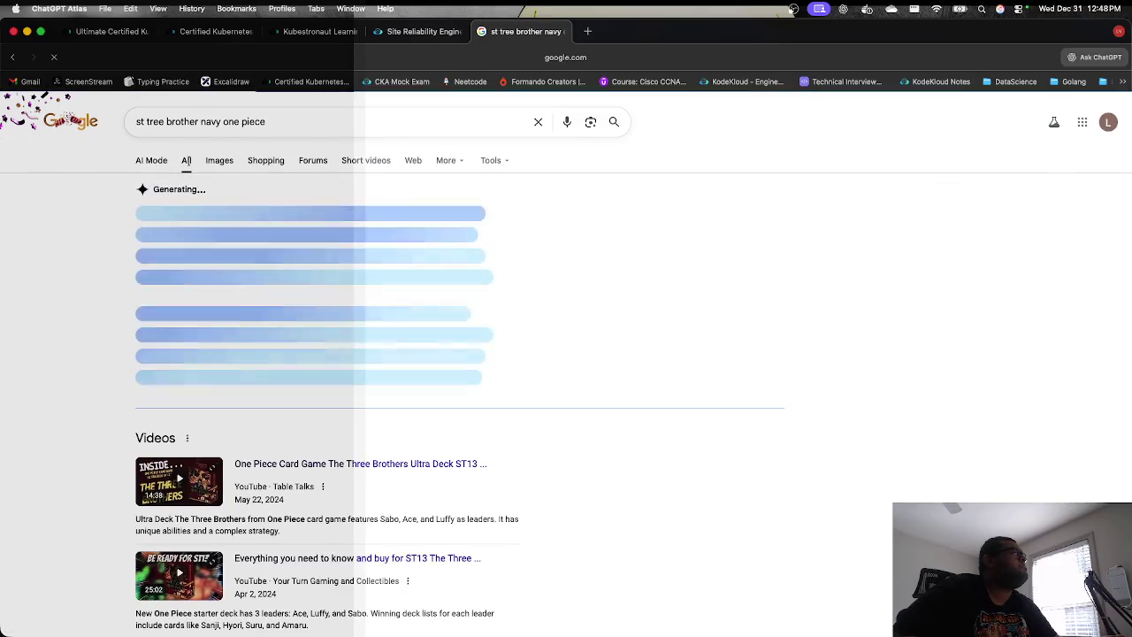
scroll(206, 316, "down", 1)
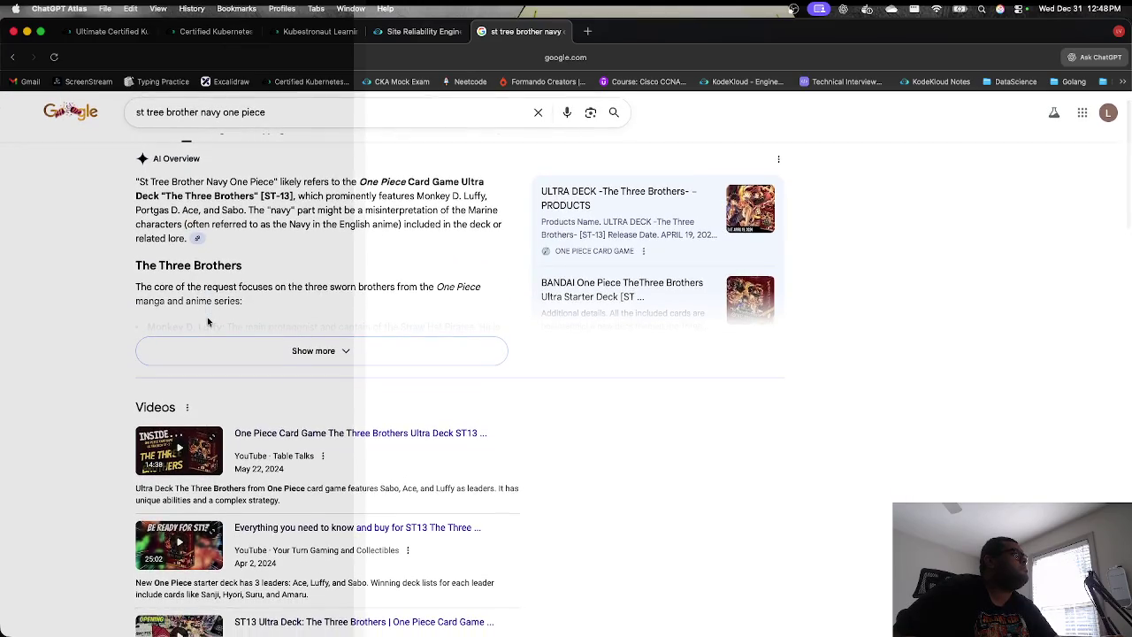
scroll(207, 317, "down", 3)
scroll(208, 319, "down", 3)
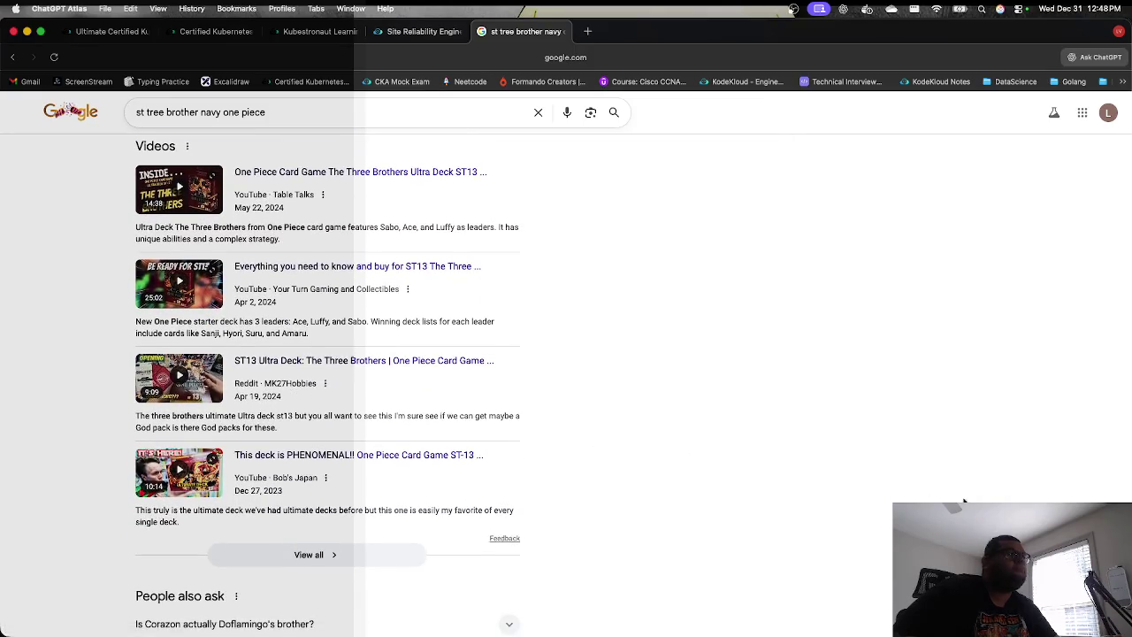
left_click(819, 9)
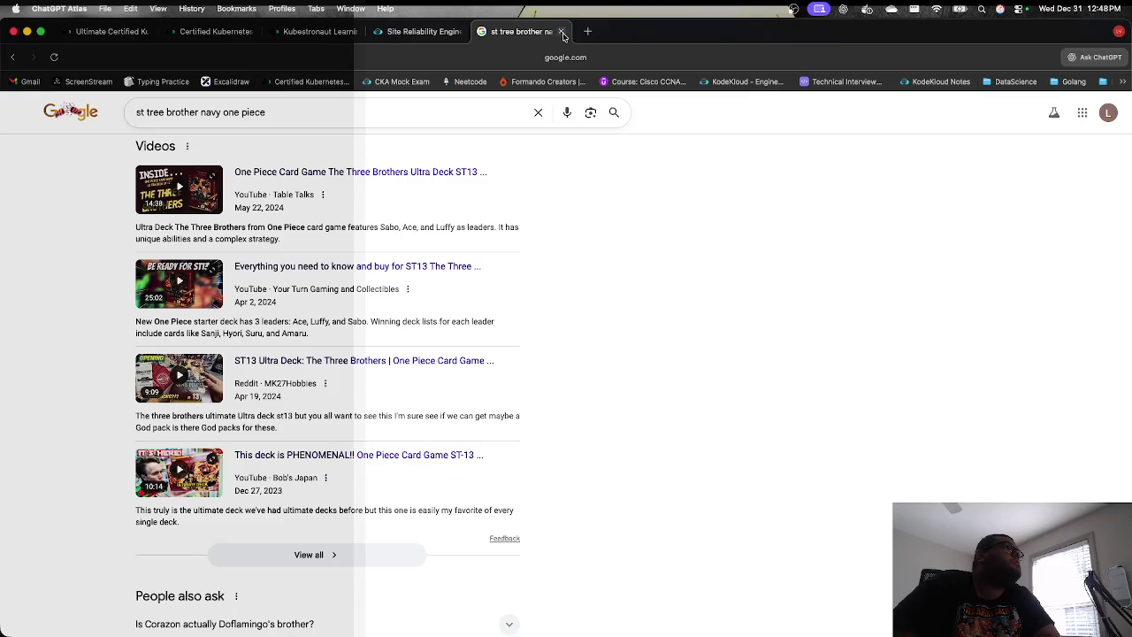
left_click(562, 32)
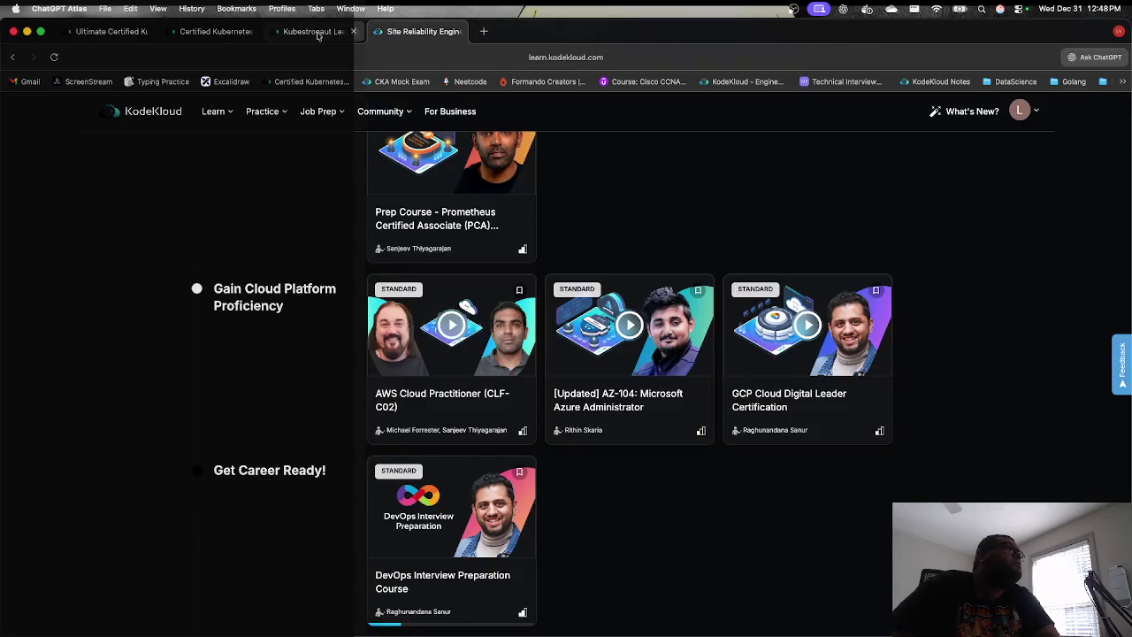
Step: Switch to the Certified Kubernetes tab, start the Mock Exam - 2 lab, and focus its terminal
left_click(317, 36)
left_click(229, 35)
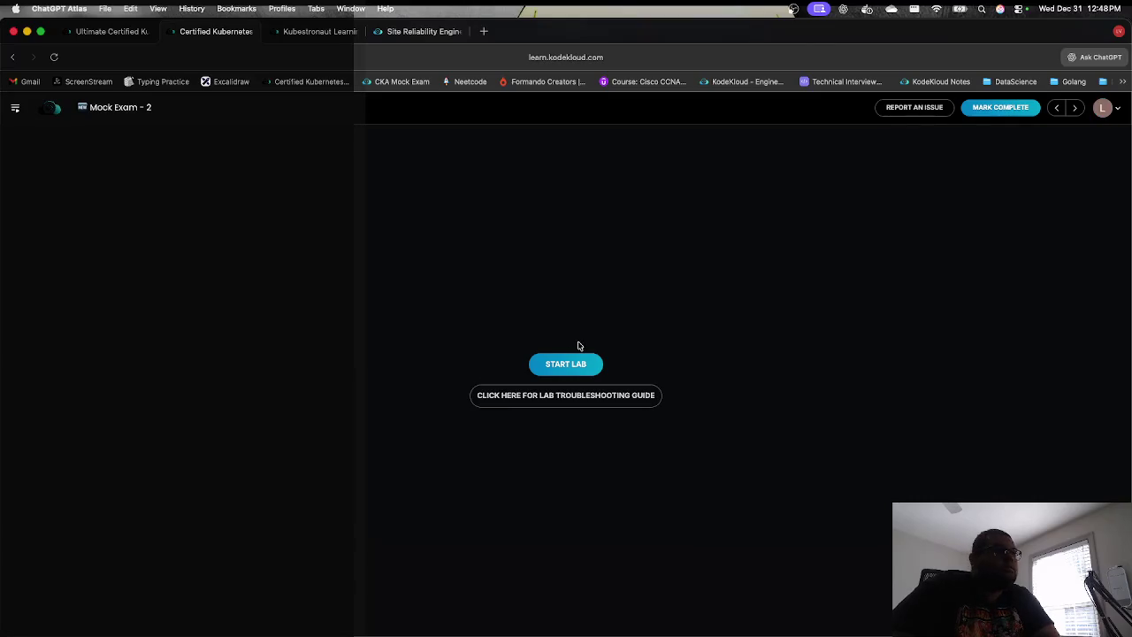
left_click(577, 363)
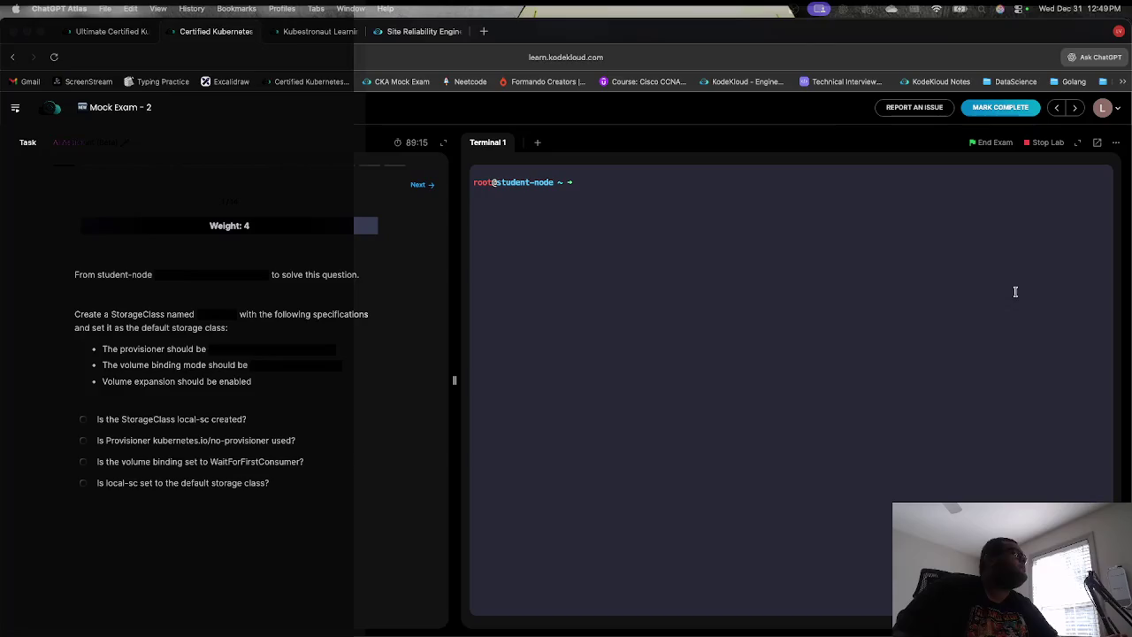
left_click(156, 277)
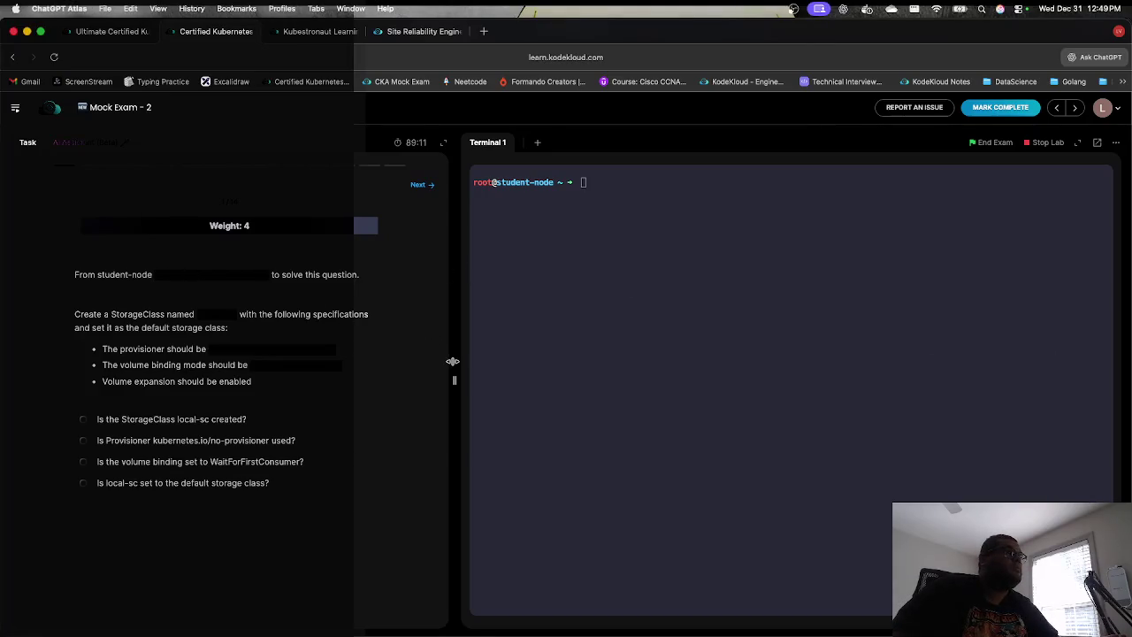
Step: Widen the terminal, ssh into cluster1-controlplane, clear the screen, and type 'kubectl create'
left_click_drag(452, 363, 419, 363)
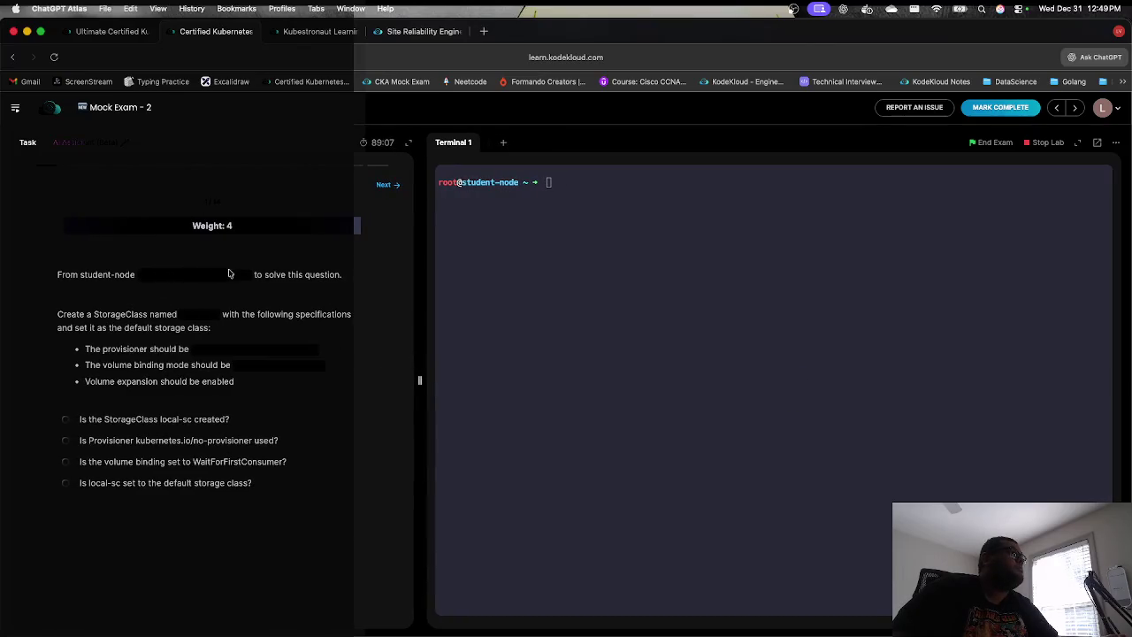
left_click(445, 230)
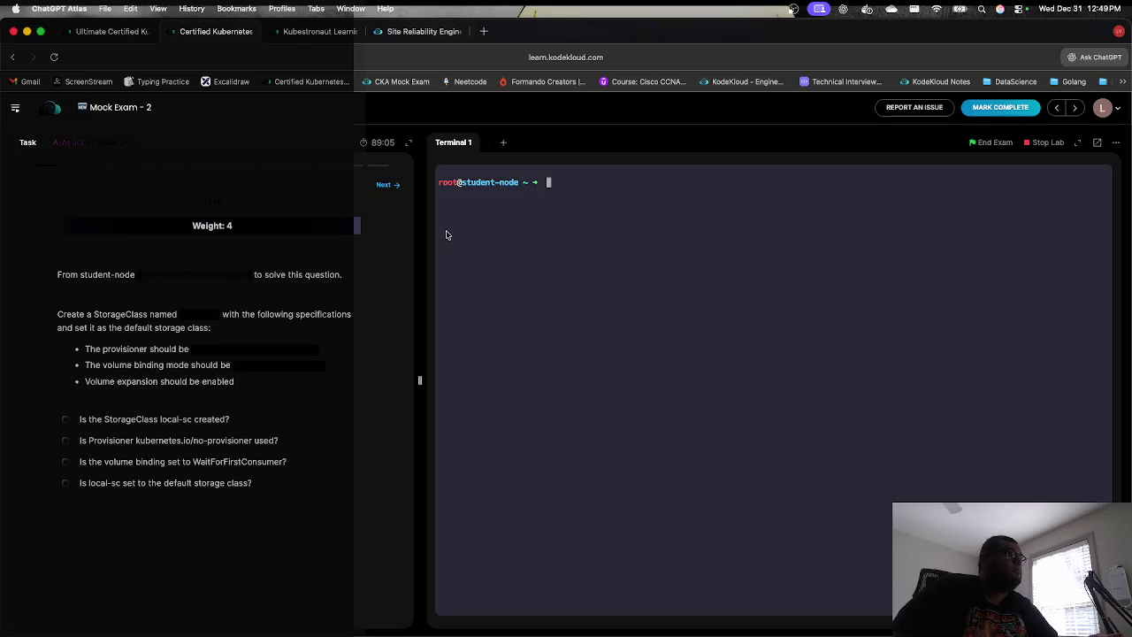
type("ssh cluster1-controlplane")
key("Return")
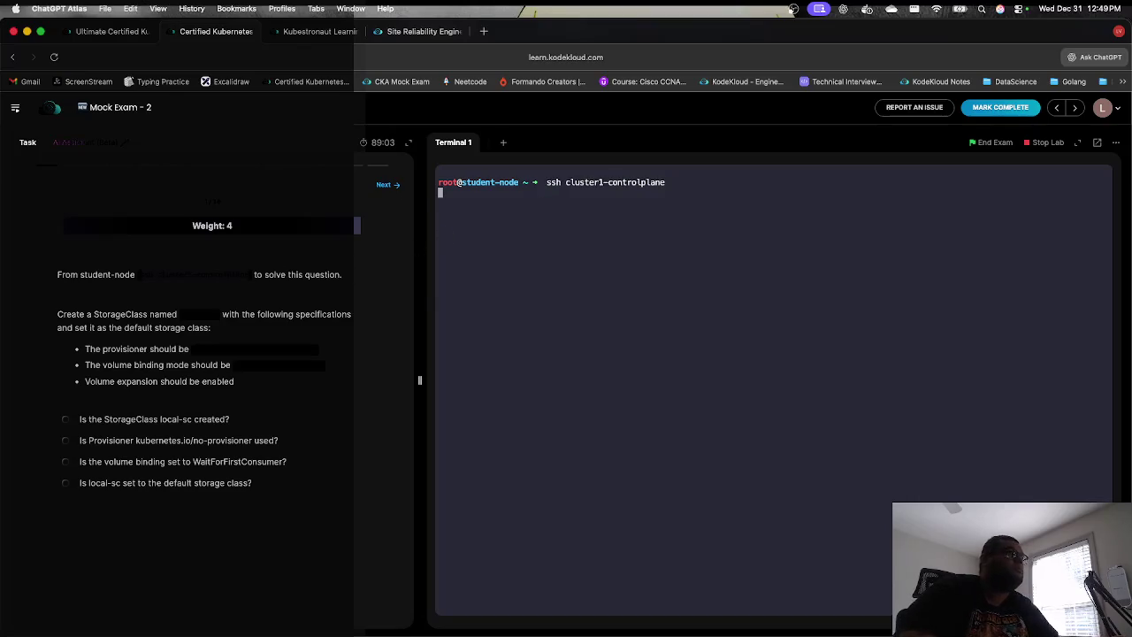
type("clear")
key("Return")
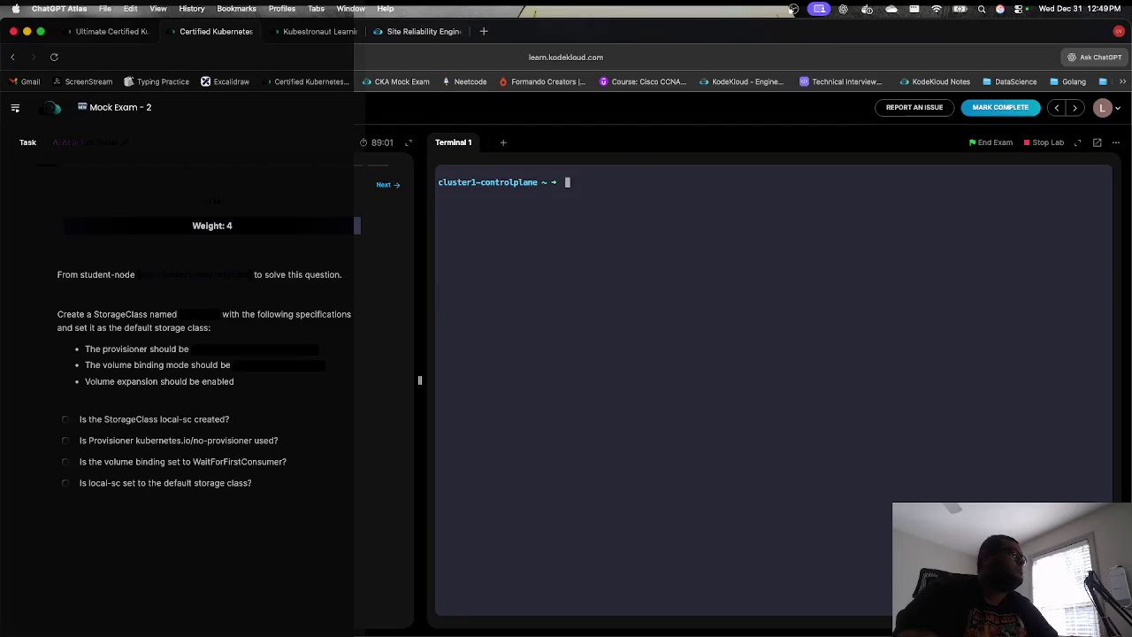
type("kubectl")
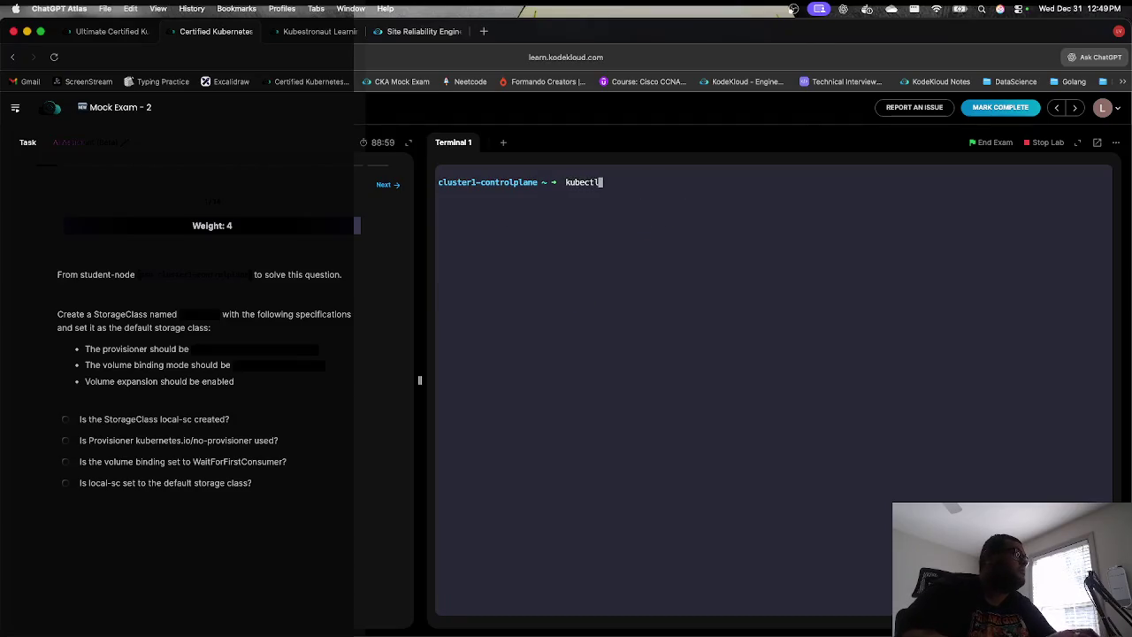
type(" create")
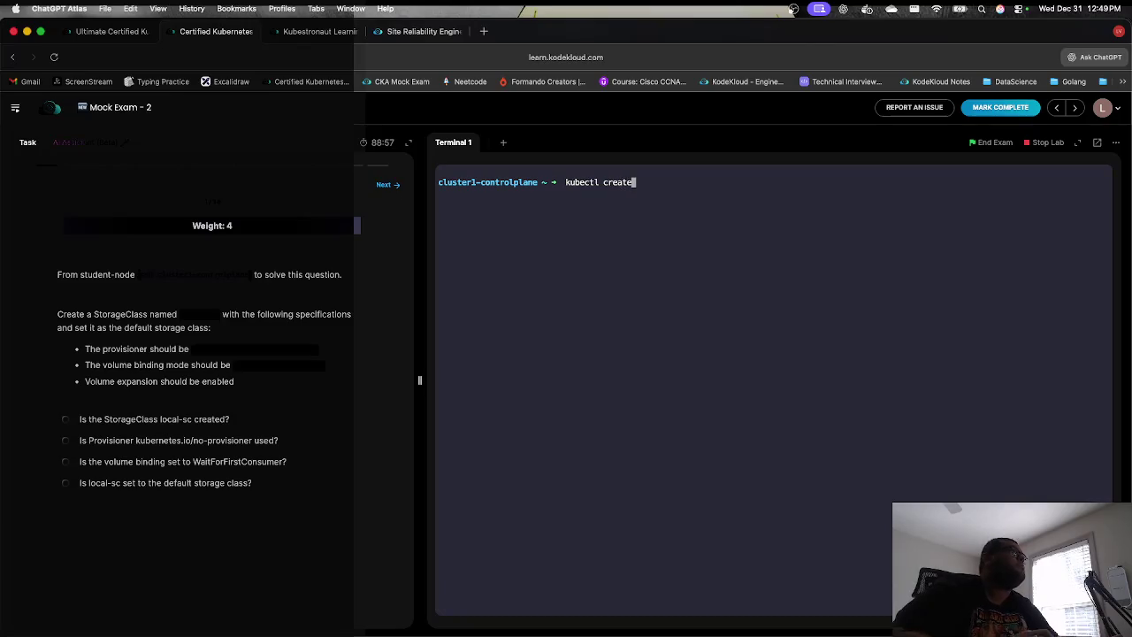
Step: In a new browser tab, search for 'kubernetes storage class'
left_click_drag(218, 37, 460, 34)
left_click(488, 32)
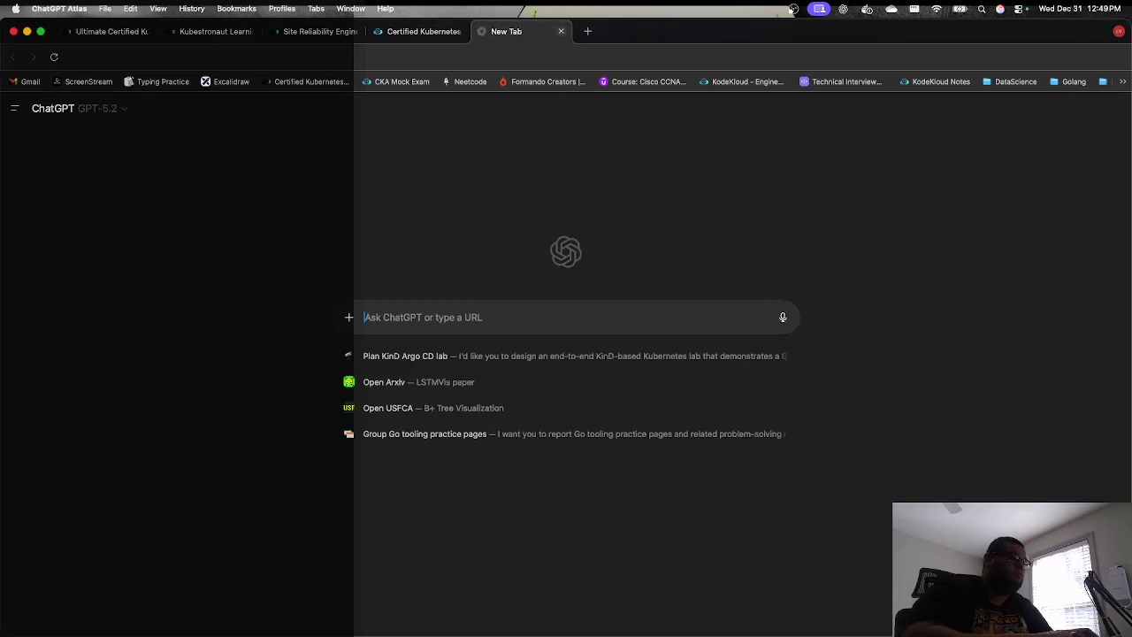
type("kubernetes")
key("BackSpace")
type("storage clas")
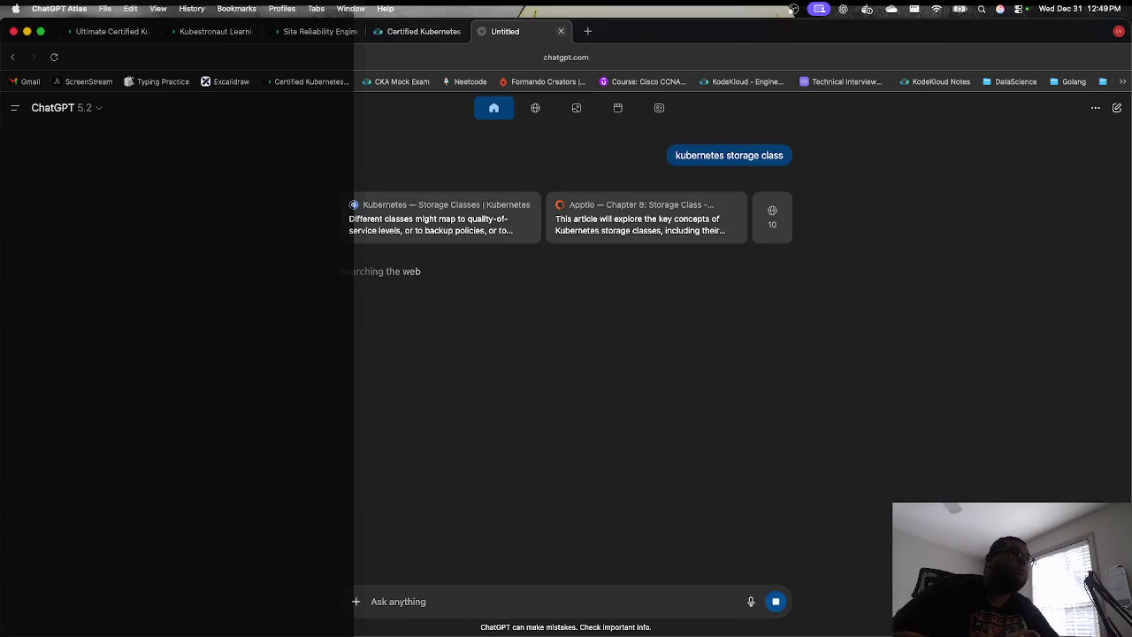
Step: Copy the Local StorageClass example YAML from the Kubernetes Storage Classes page
left_click(497, 234)
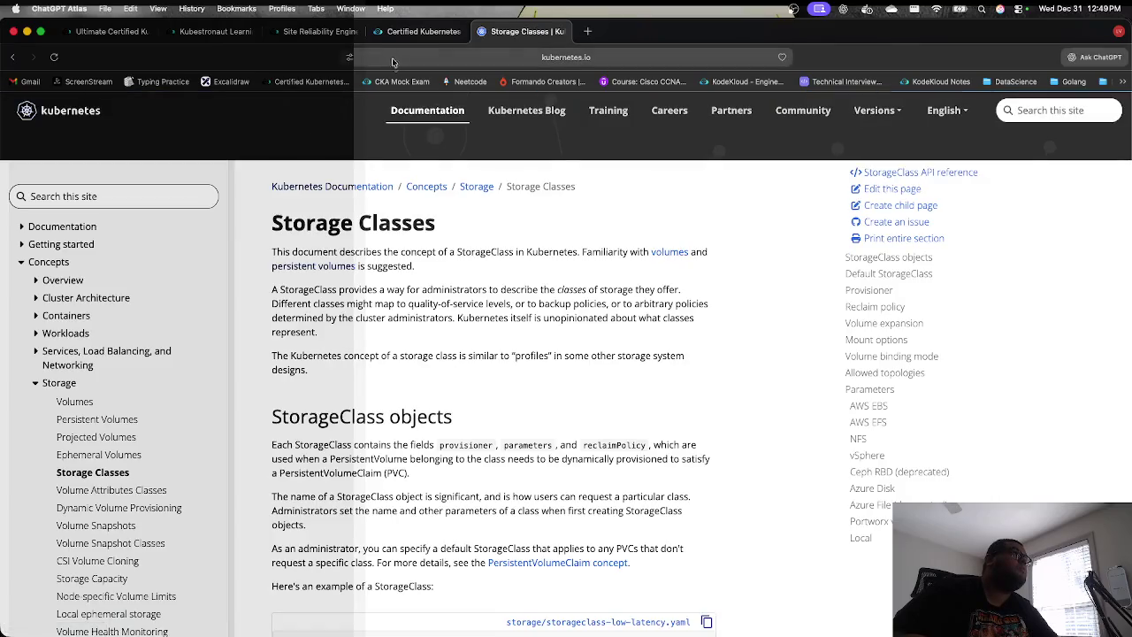
scroll(387, 290, "down", 10)
scroll(387, 292, "up", 2)
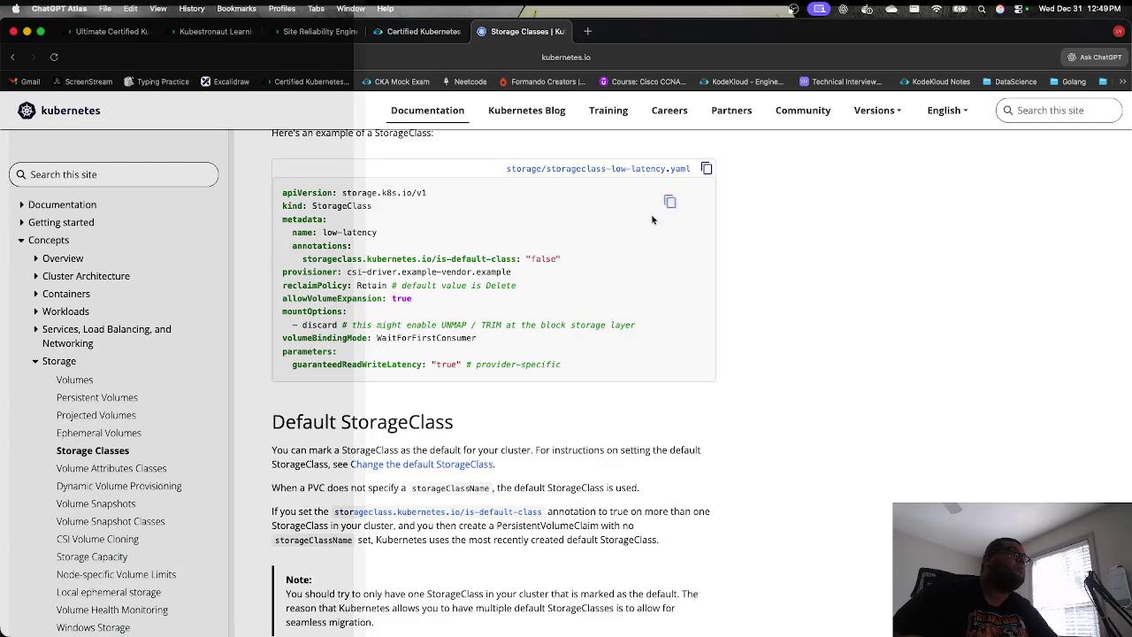
scroll(575, 303, "down", 15)
scroll(575, 303, "down", 15)
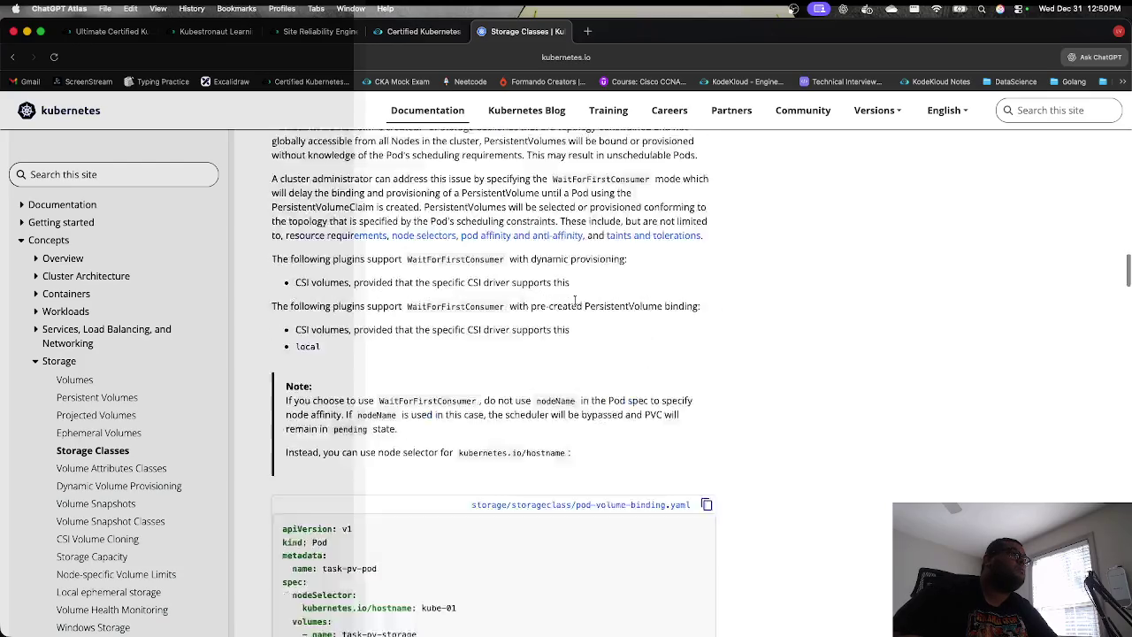
scroll(575, 303, "down", 10)
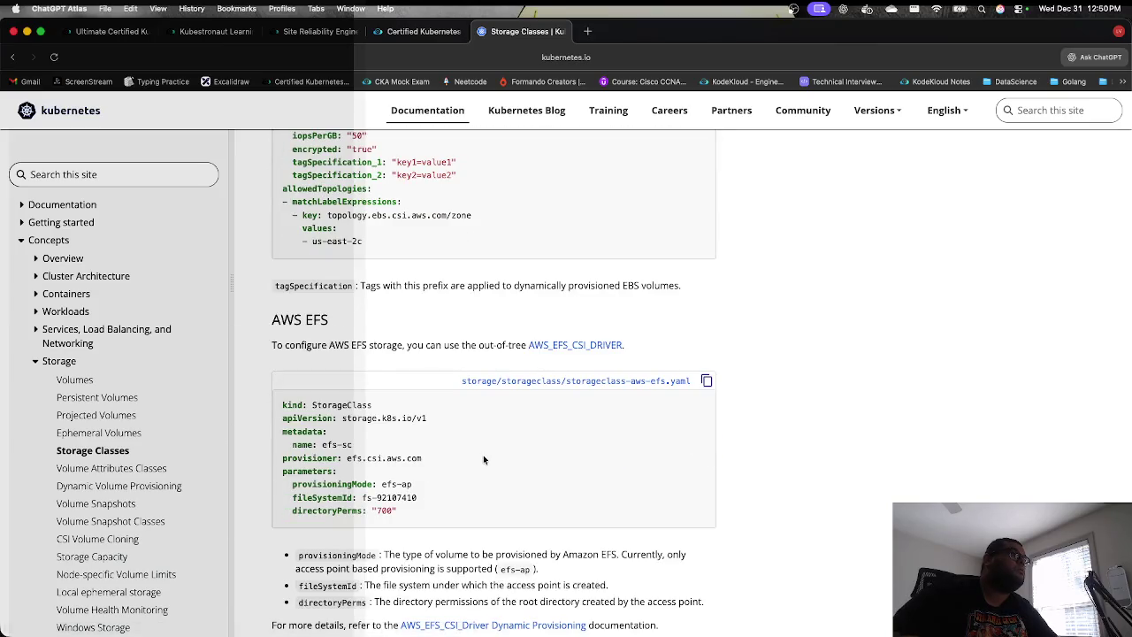
scroll(484, 458, "down", 15)
scroll(484, 459, "up", 5)
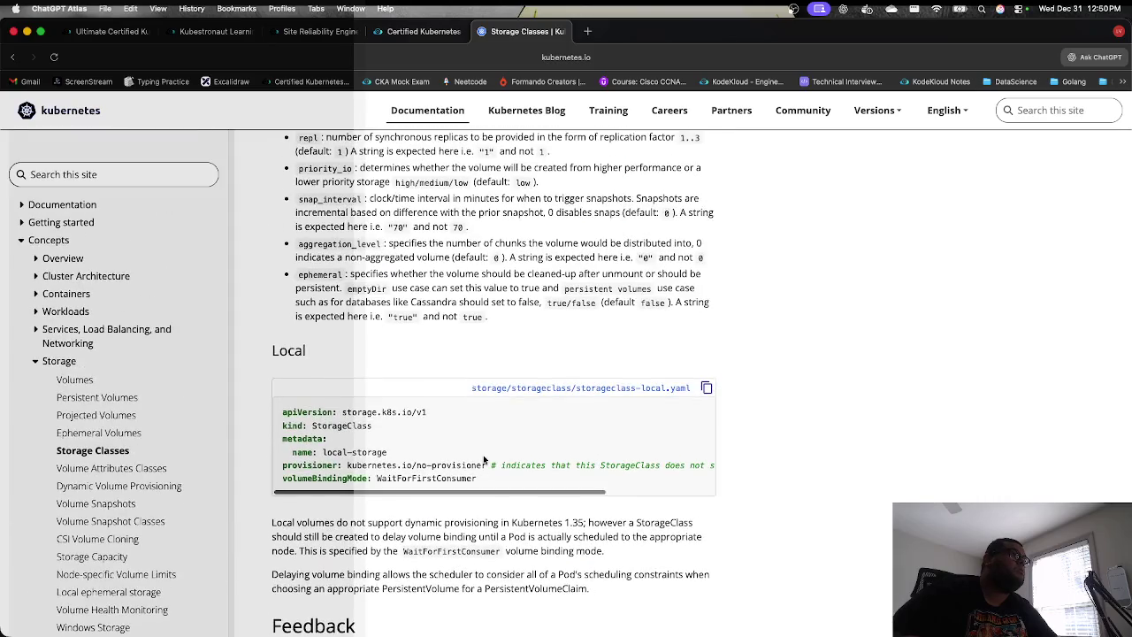
left_click(709, 389)
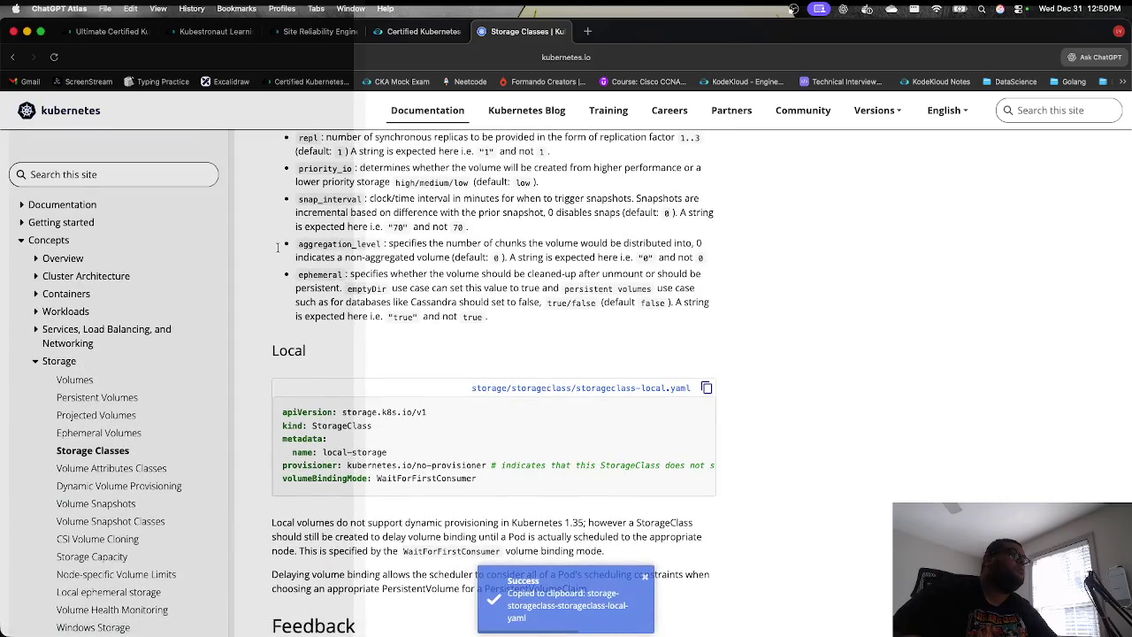
left_click(415, 31)
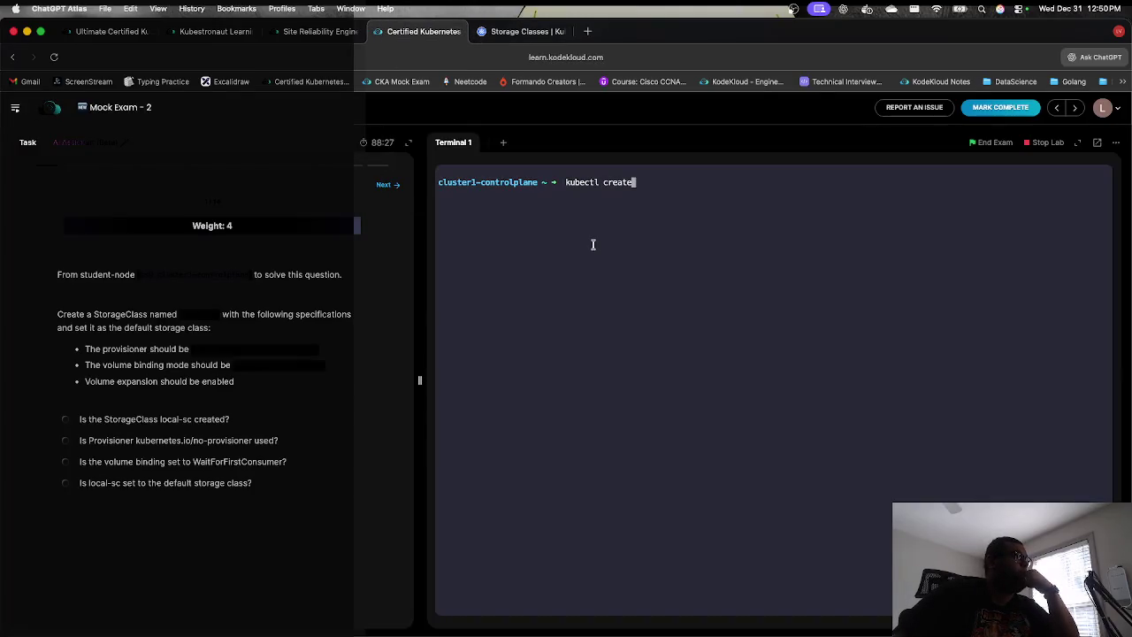
Step: Open a new file ex1.yml in vi
key("BackSpace")
key("BackSpace")
key("BackSpace")
key("BackSpace")
type("vi ex1.yaml")
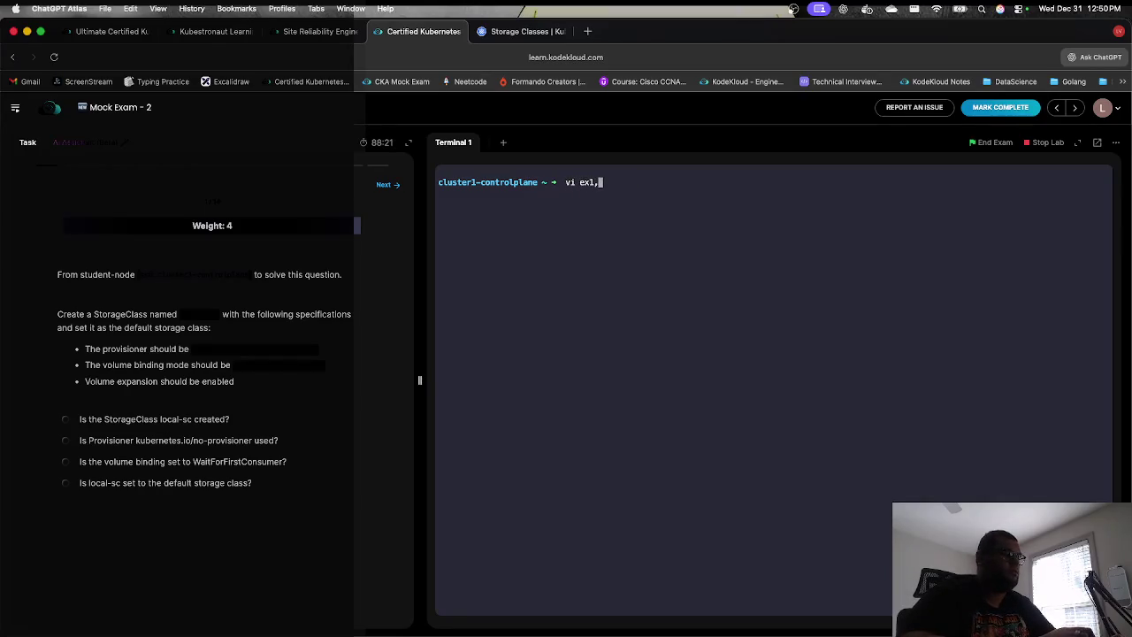
key("BackSpace")
key("BackSpace")
key("BackSpace")
type("1.yml")
key("Return")
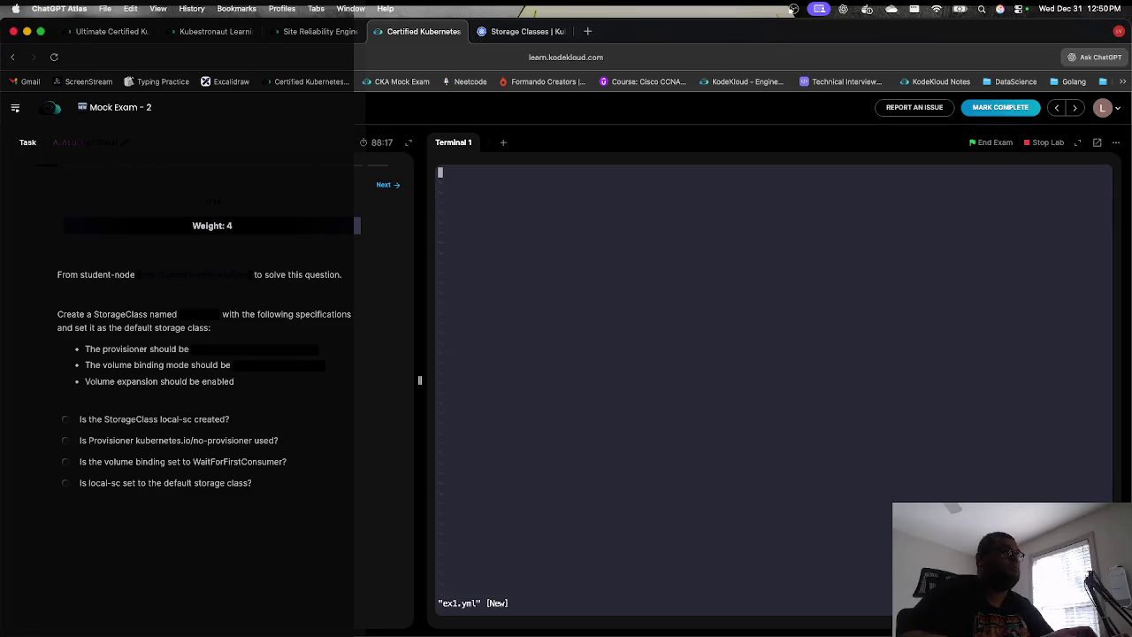
Step: Paste the StorageClass YAML and change its name from local-storage to local-sc
key("i")
key("super+v")
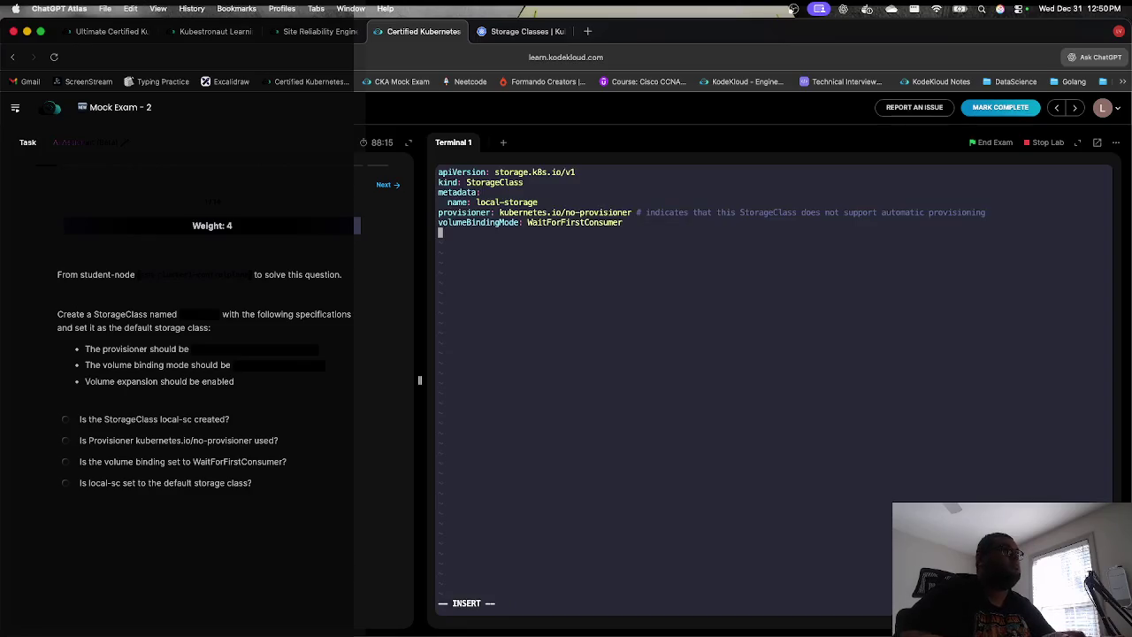
key("Up")
key("Up")
key("Right")
key("Right")
key("Right")
key("Right")
key("Right")
key("Right")
key("Up")
key("Right")
key("Right")
key("Right")
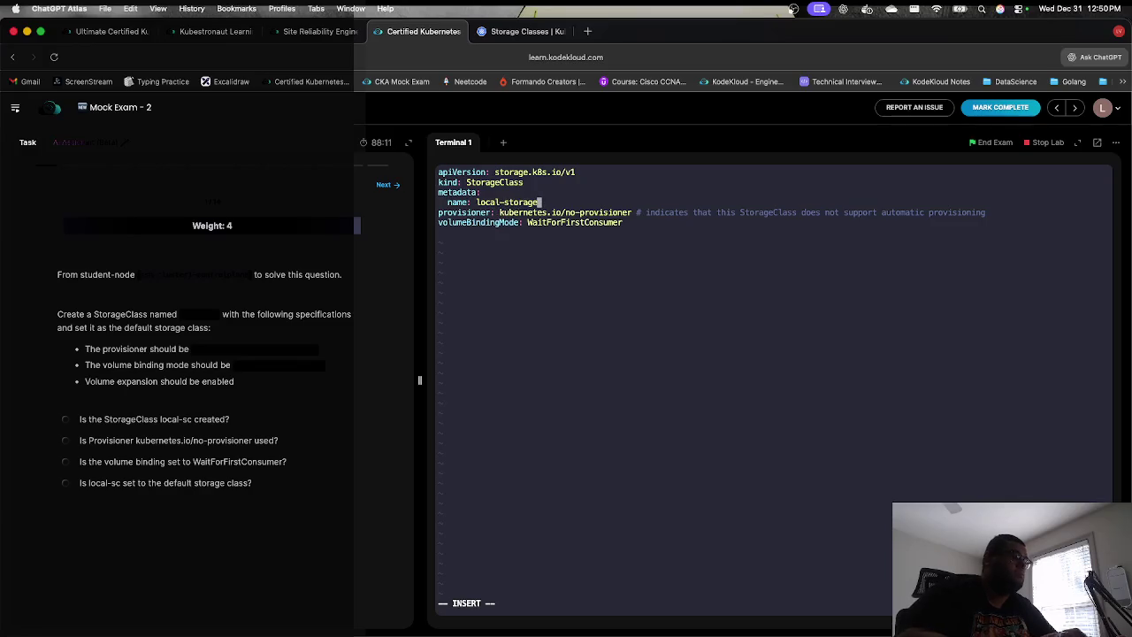
key("BackSpace")
key("BackSpace")
key("BackSpace")
type("c")
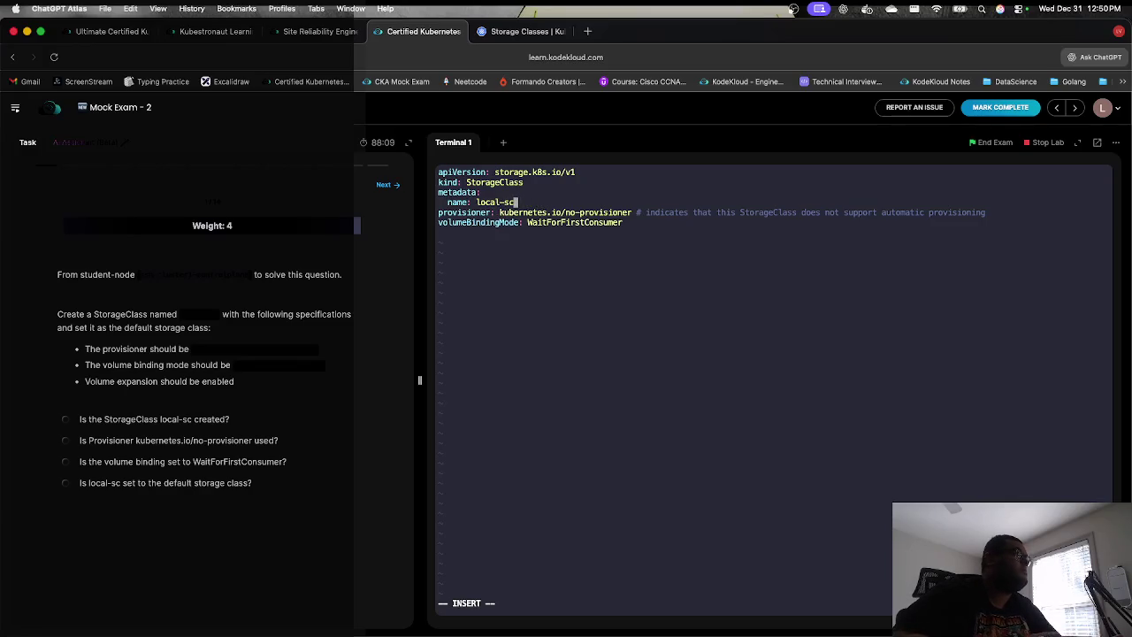
key("Down")
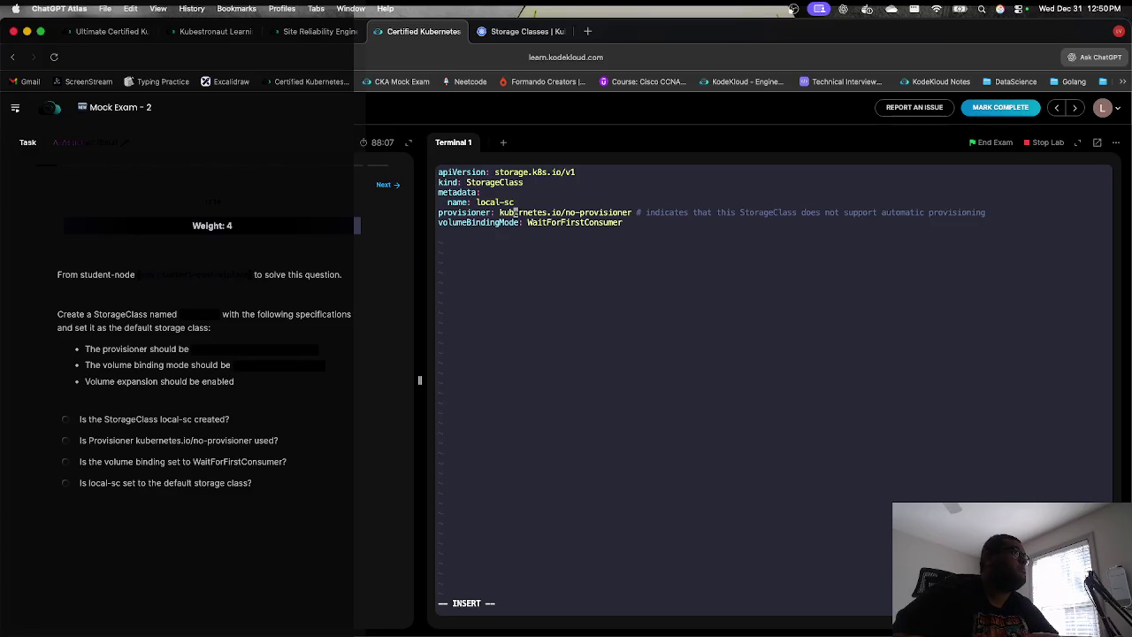
key("Down")
Step: Search the Storage Classes page for 'expans' and copy the allowVolumeExpansion: true line
left_click(512, 38)
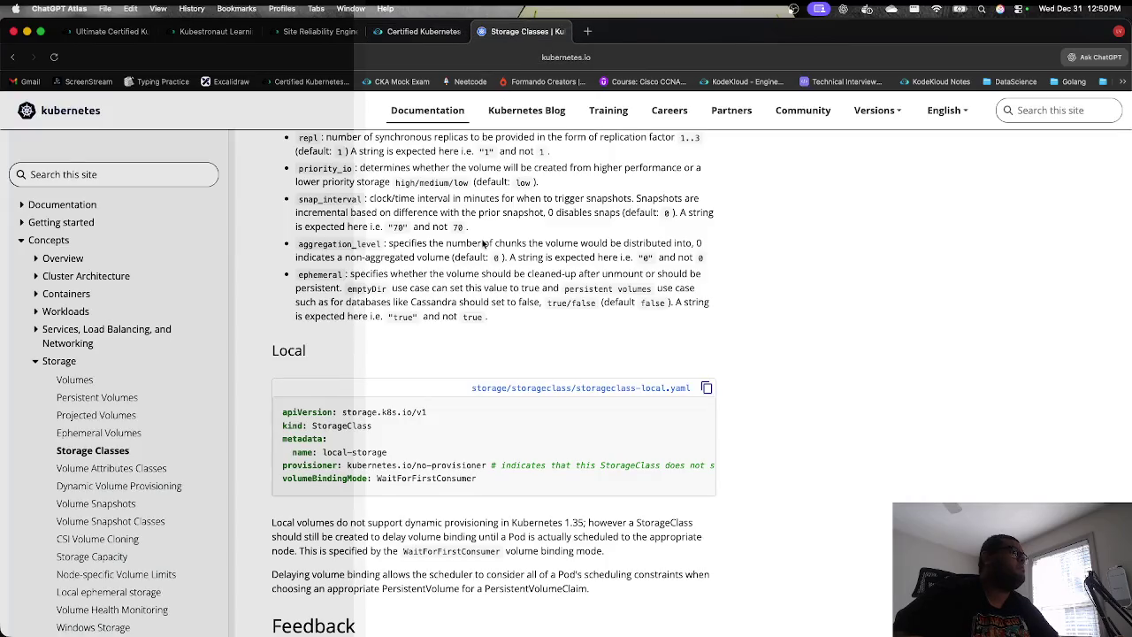
key("super+f")
type("expans")
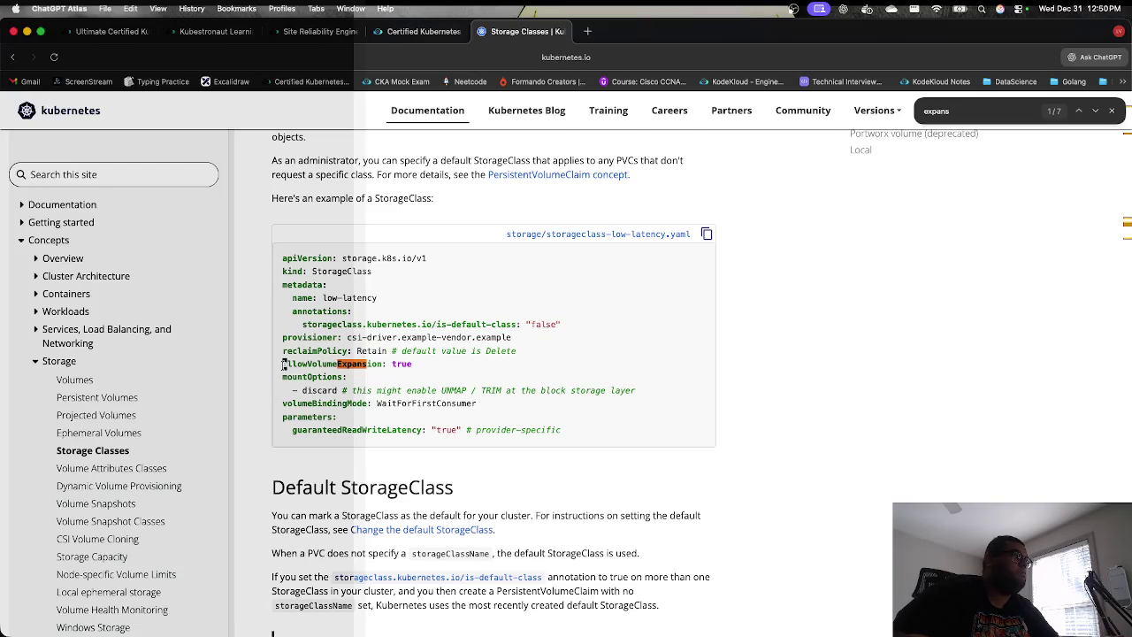
left_click_drag(284, 368, 411, 351)
left_click(413, 363)
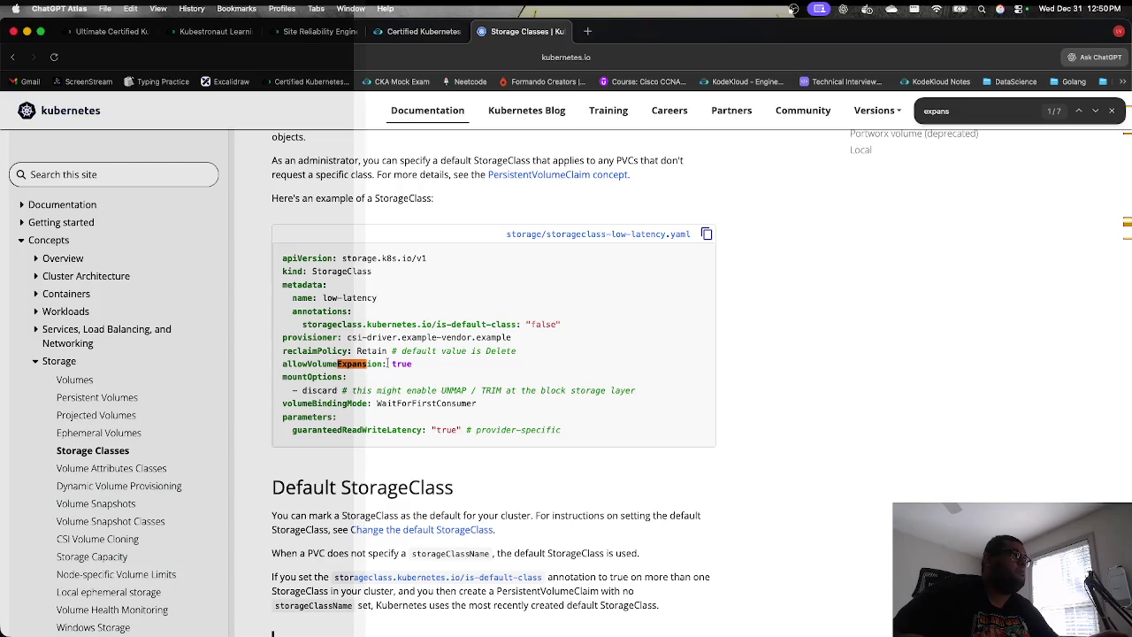
triple_click(286, 369)
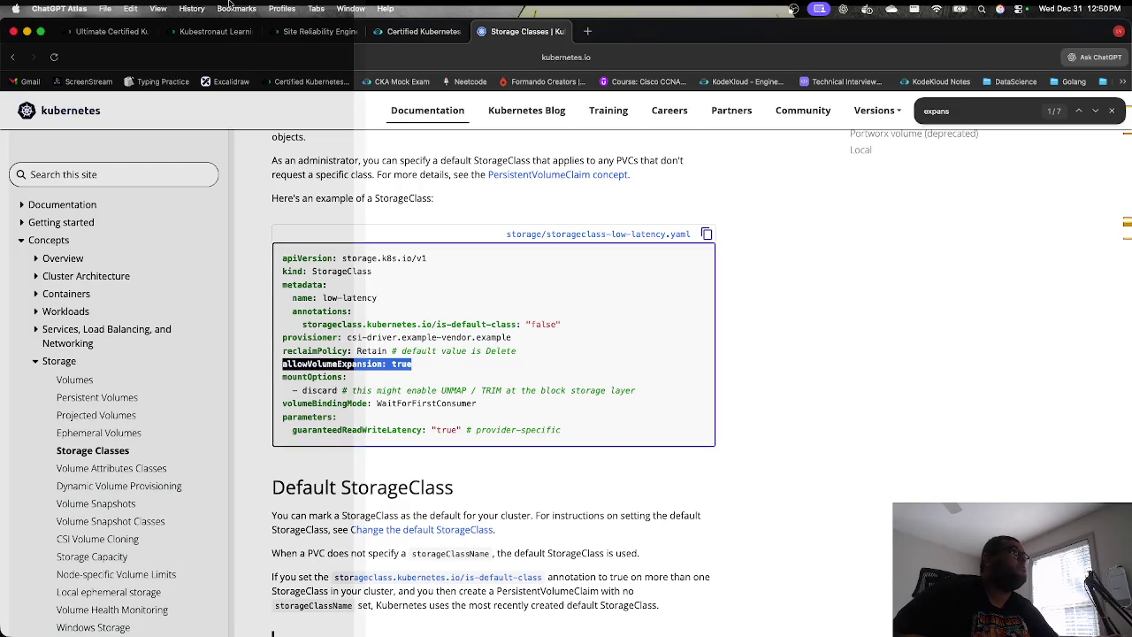
left_click(415, 31)
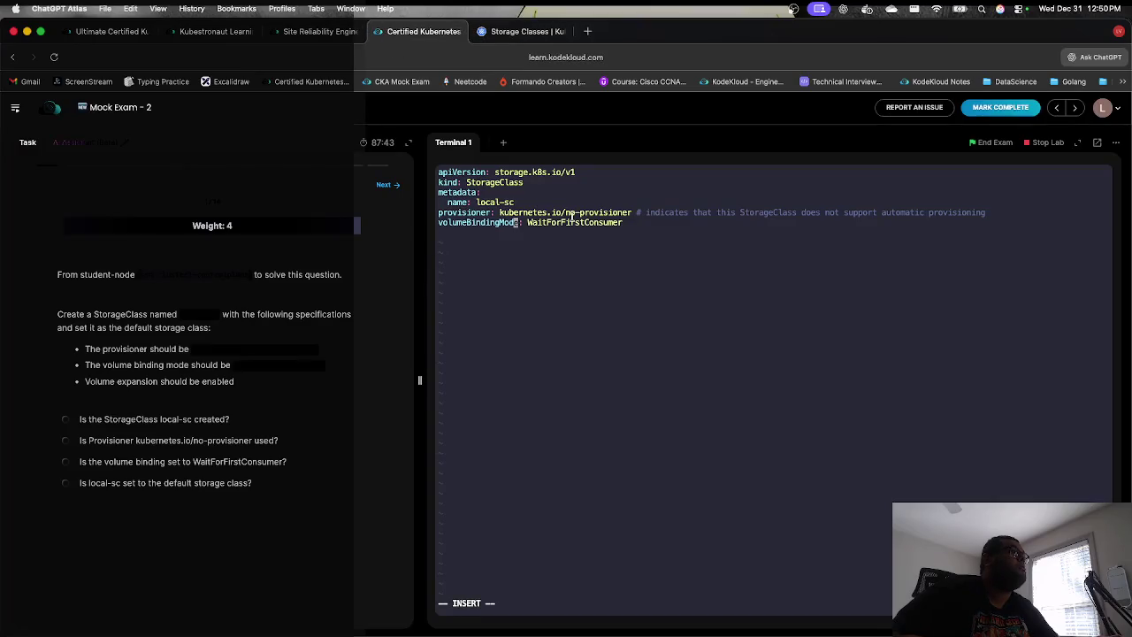
Step: Add allowVolumeExpansion: true below volumeBindingMode with matching indentation
key("Right")
key("Right")
key("Right")
key("Return")
key("super+v")
key("Escape")
key("b")
key("b")
key("b")
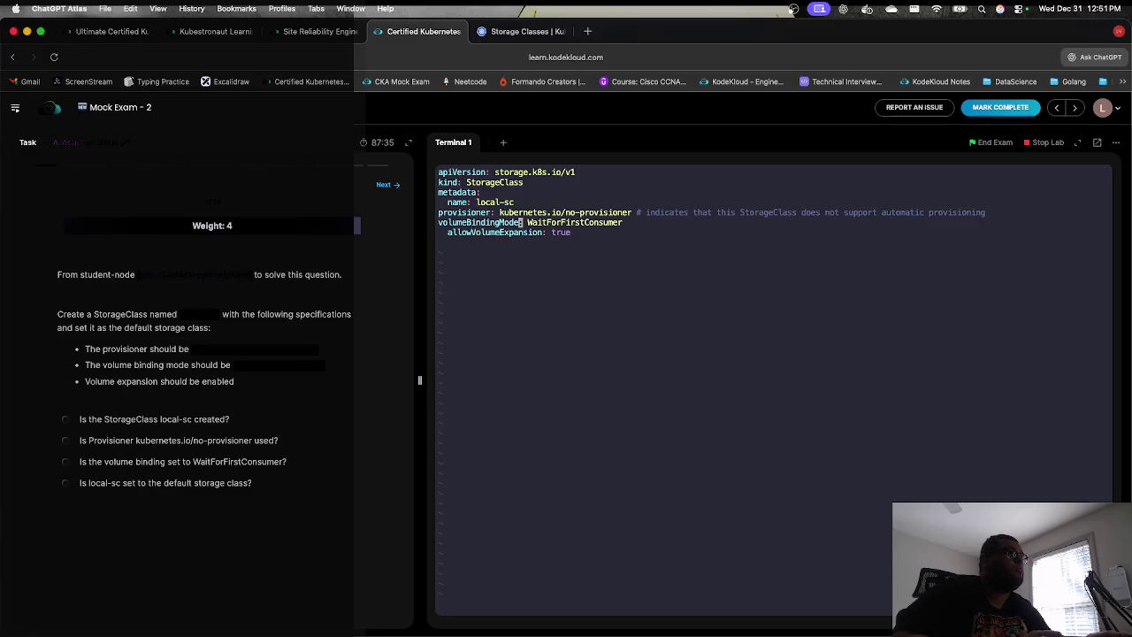
key("Down")
key("Left")
key("Left")
key("Left")
key("Left")
key("Left")
key("Left")
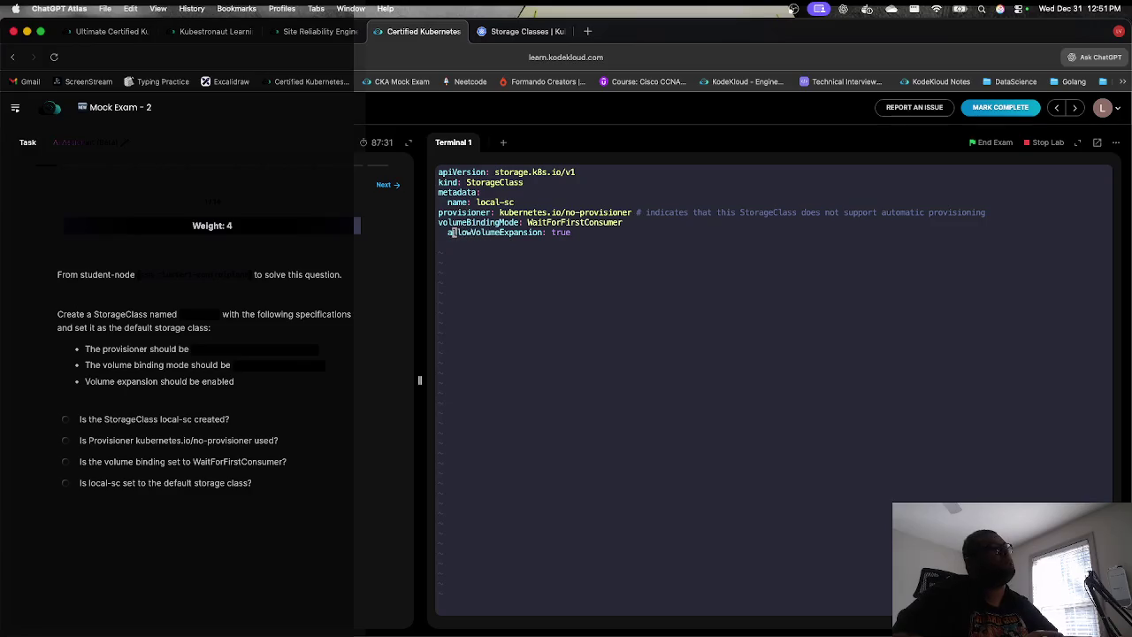
key("Left")
key("i")
key("Delete")
Step: Save ex1.yml and exit vi with :wq
key("Escape")
type(":Wq")
key("Return")
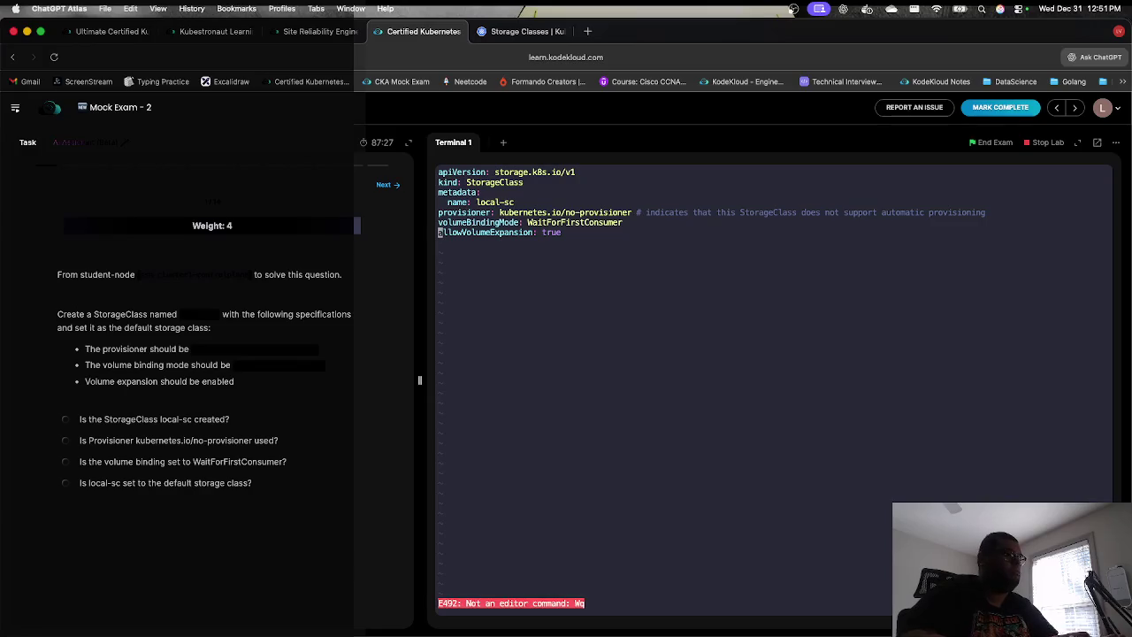
type(":wq")
key("Return")
Step: Create the StorageClass with kubectl create -f ex1.yml and verify it with kubectl get sc
type("kubec")
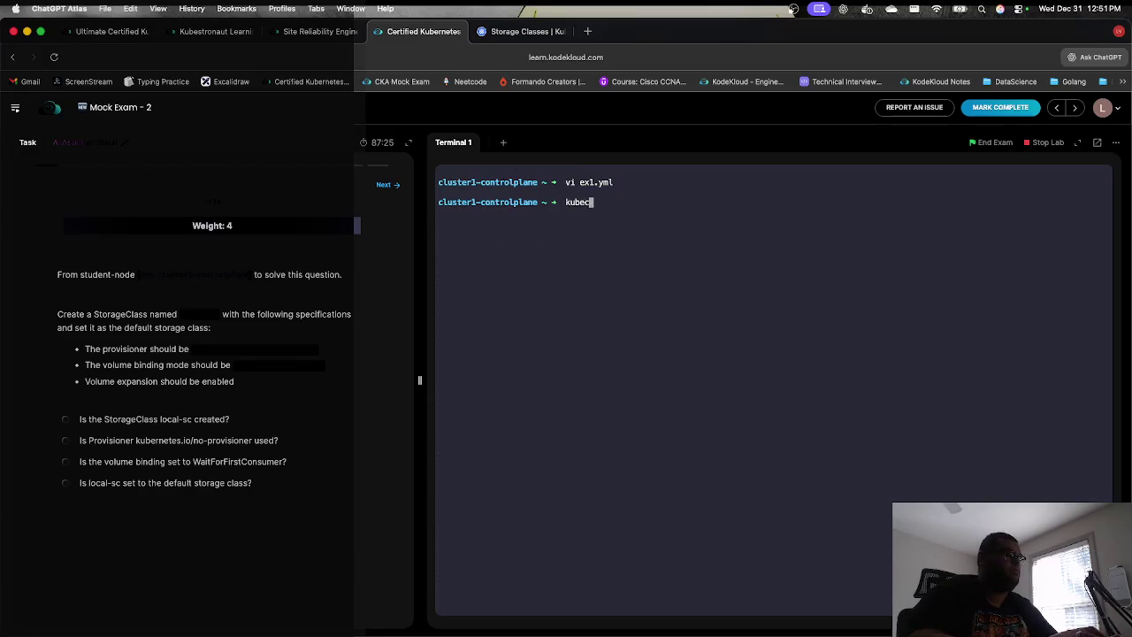
type("tl create -f")
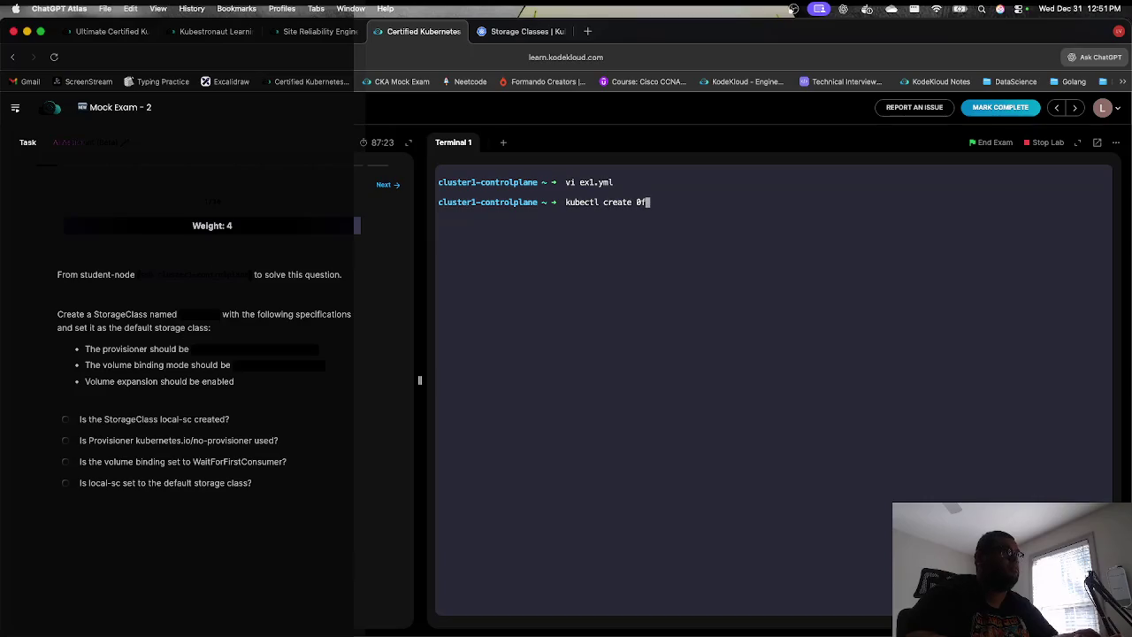
type(" ex1.yml")
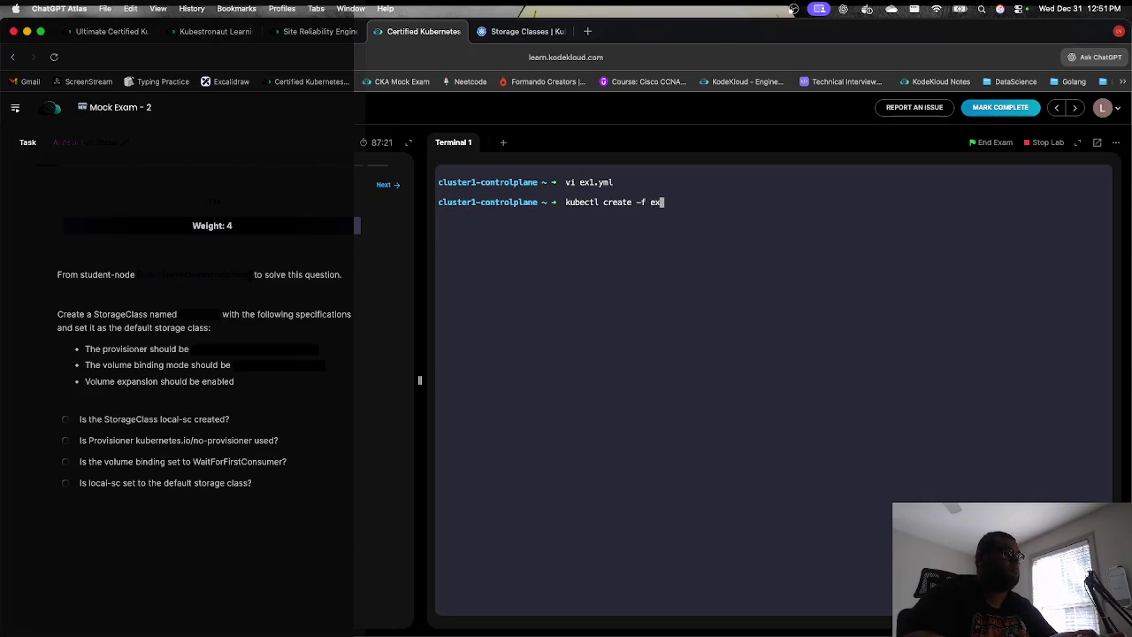
key("Return")
type("kubectl ")
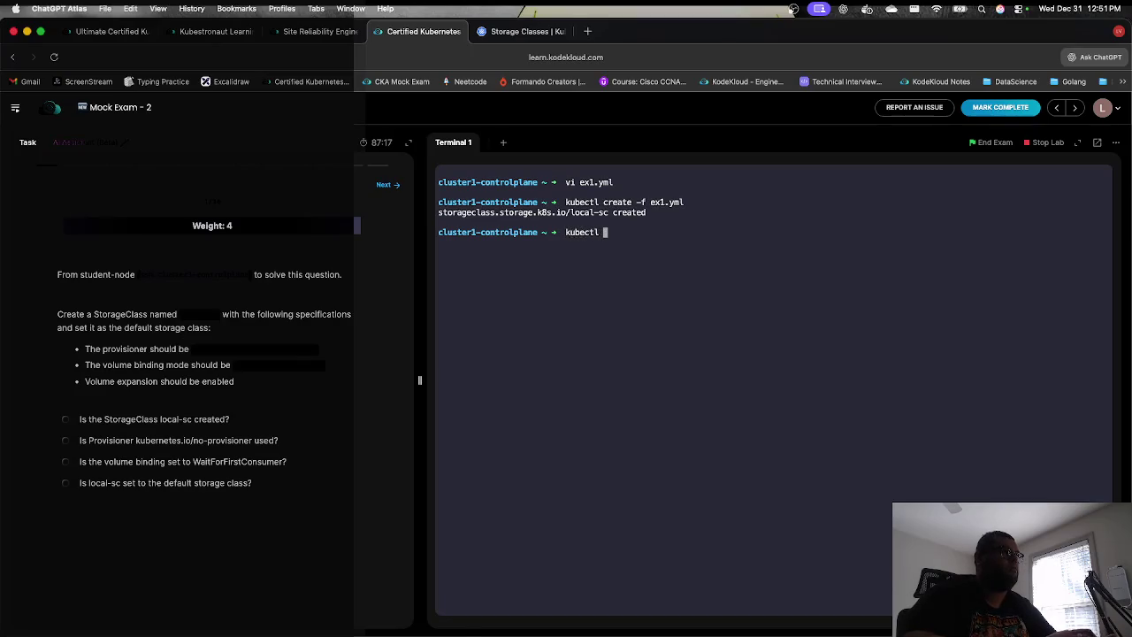
type("get sc")
key("Return")
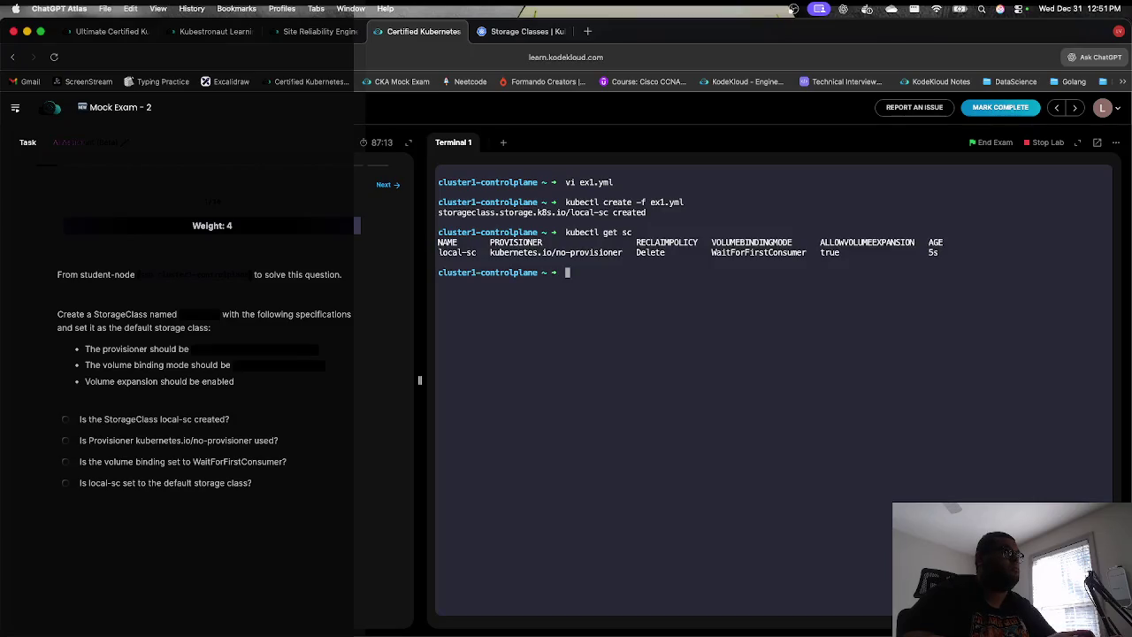
left_click(391, 187)
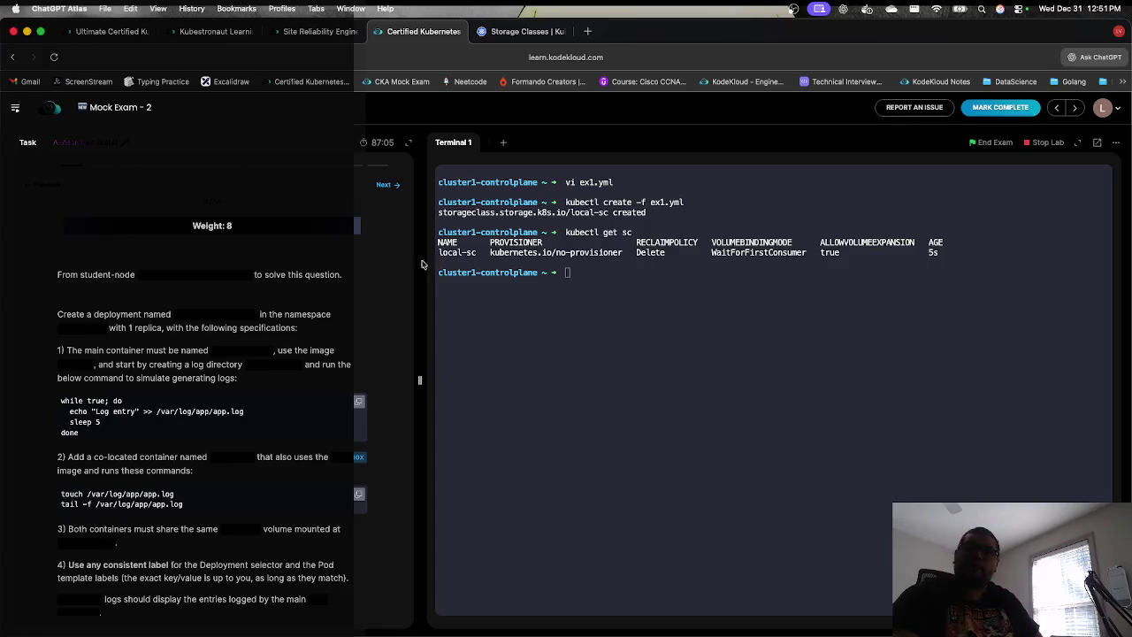
Step: Load the logging-deployment question and clear the exam terminal
left_click(818, 8)
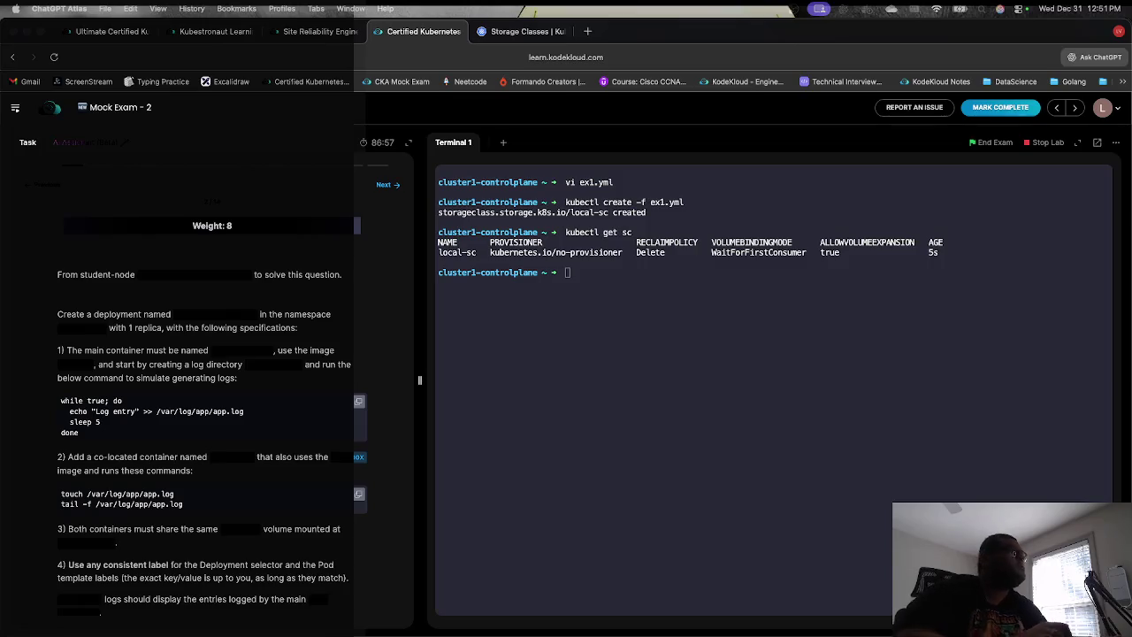
left_click(833, 478)
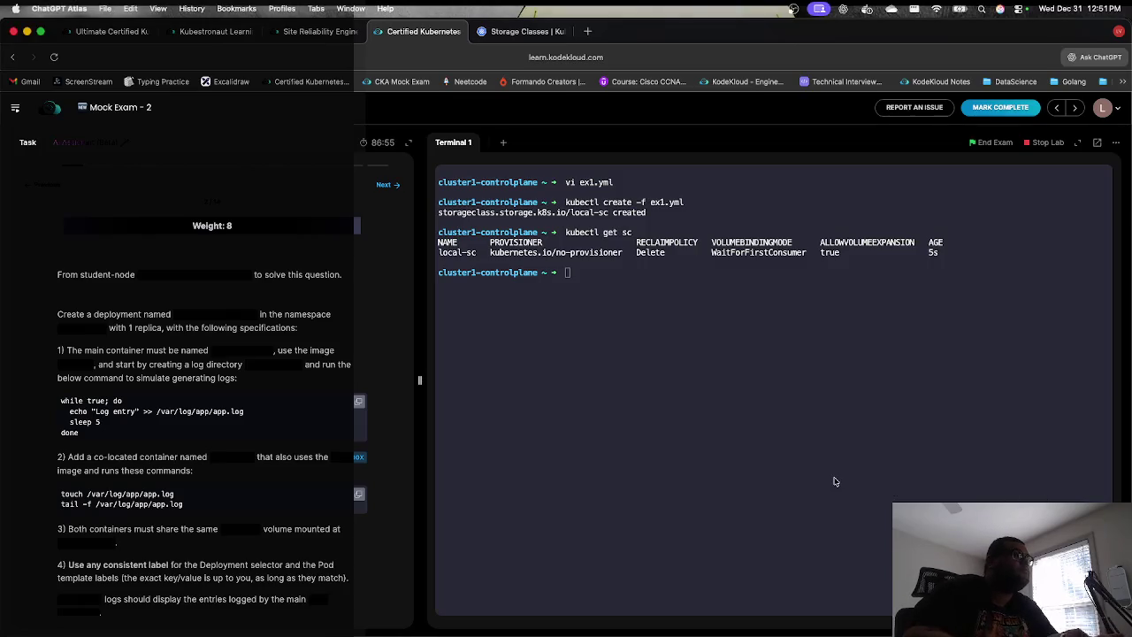
type("clear")
key("Return")
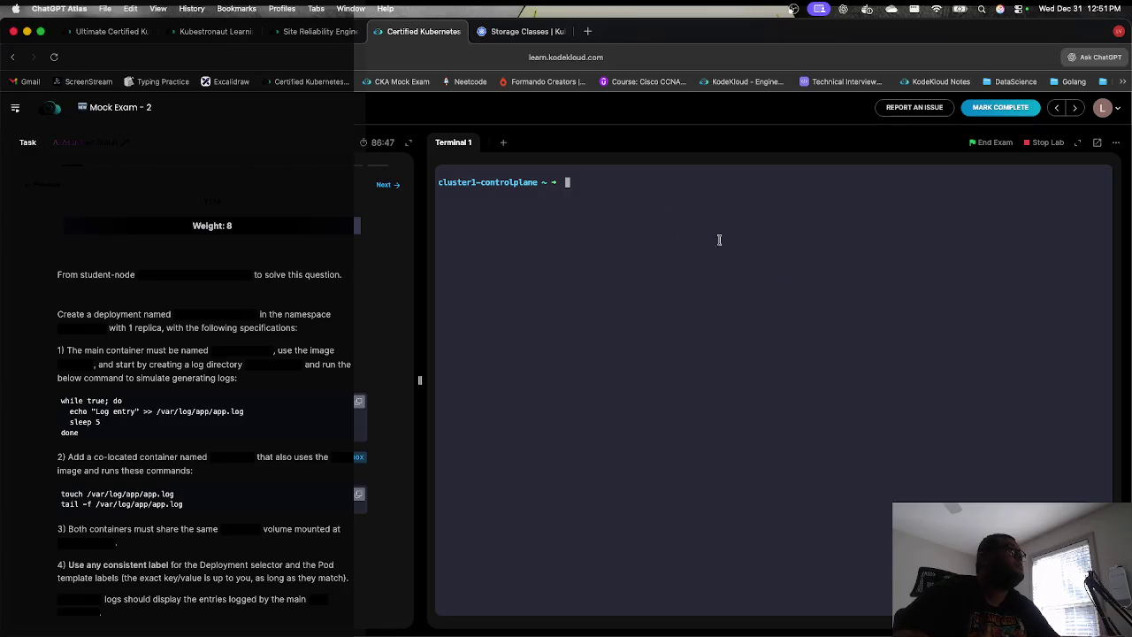
Step: Search the docs for 'deployment' and copy the nginx-deployment example YAML from the Deployments page
left_click(522, 32)
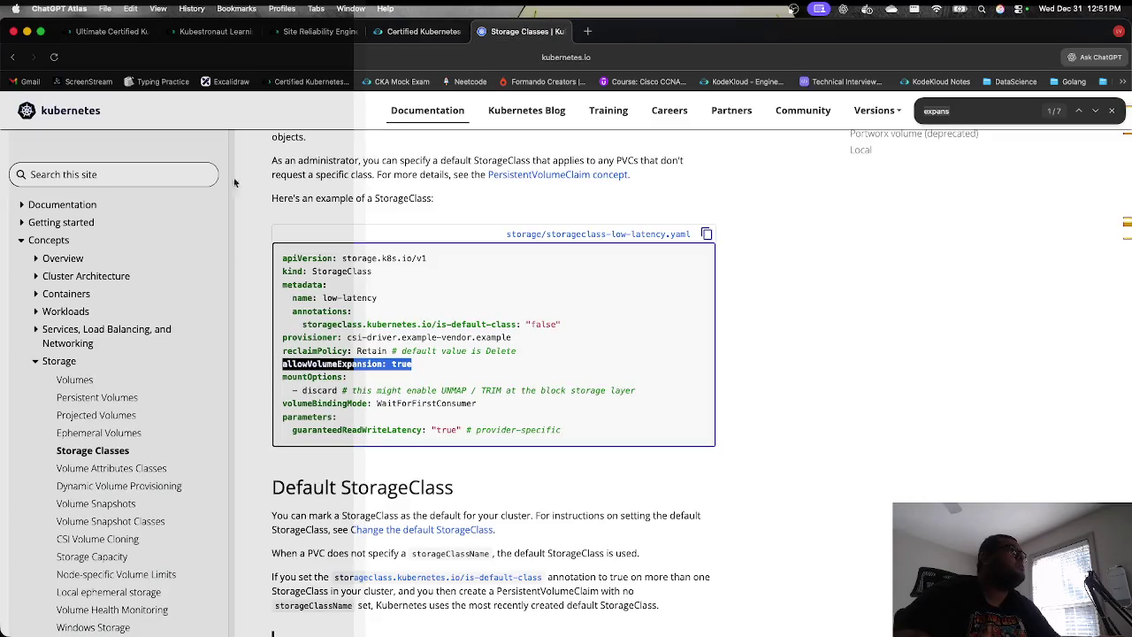
left_click(153, 180)
type("deployment")
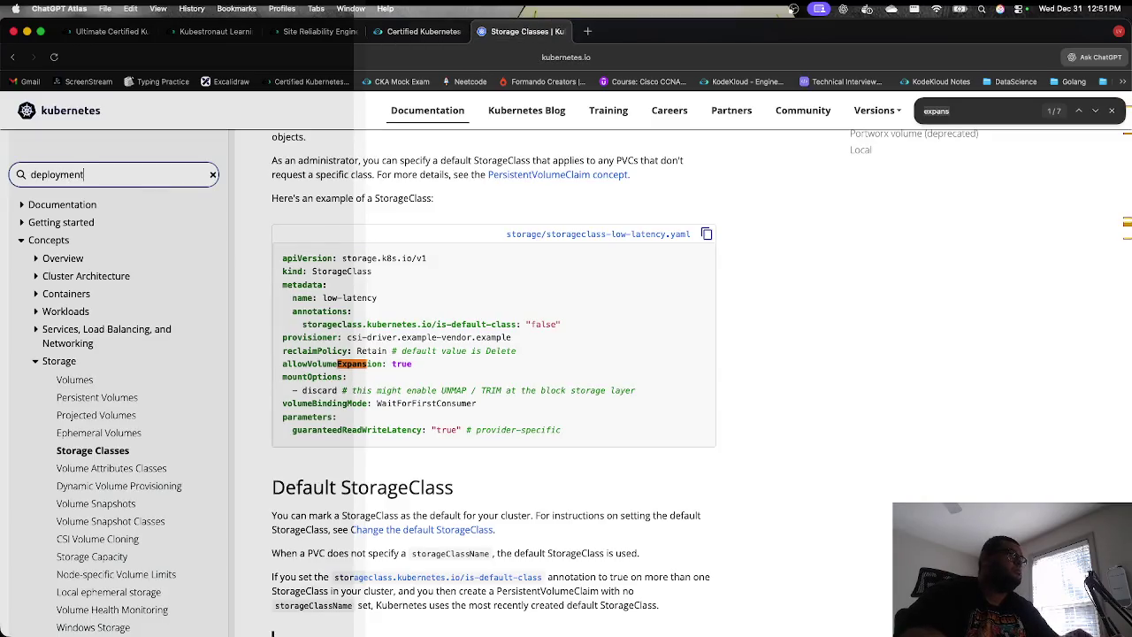
key("Return")
left_click(257, 326)
scroll(314, 371, "down", 5)
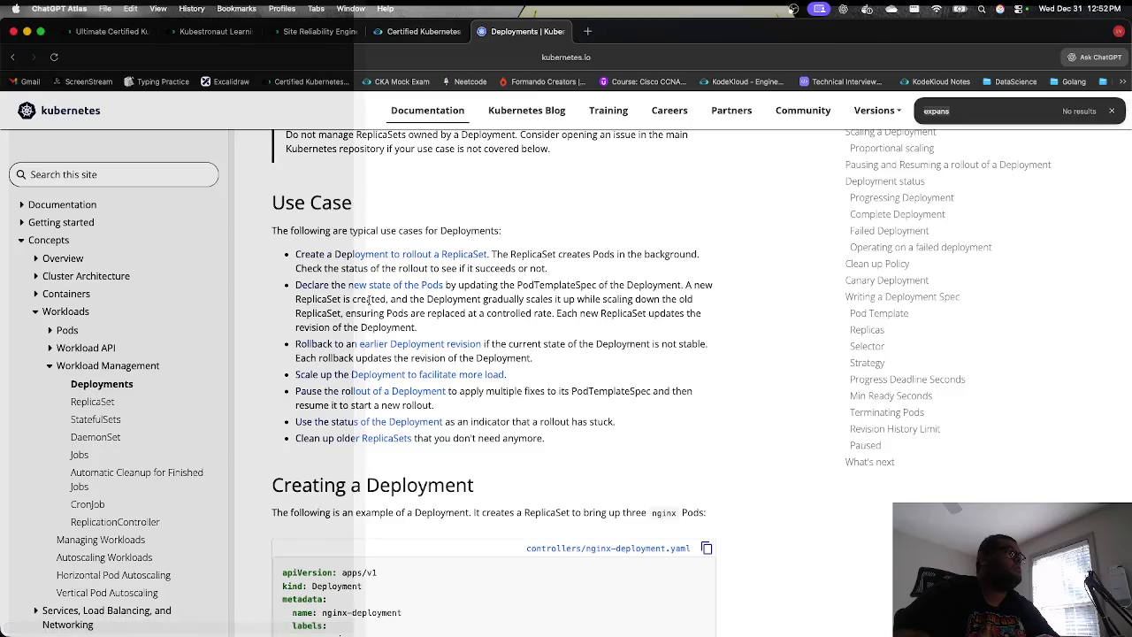
scroll(380, 292, "down", 5)
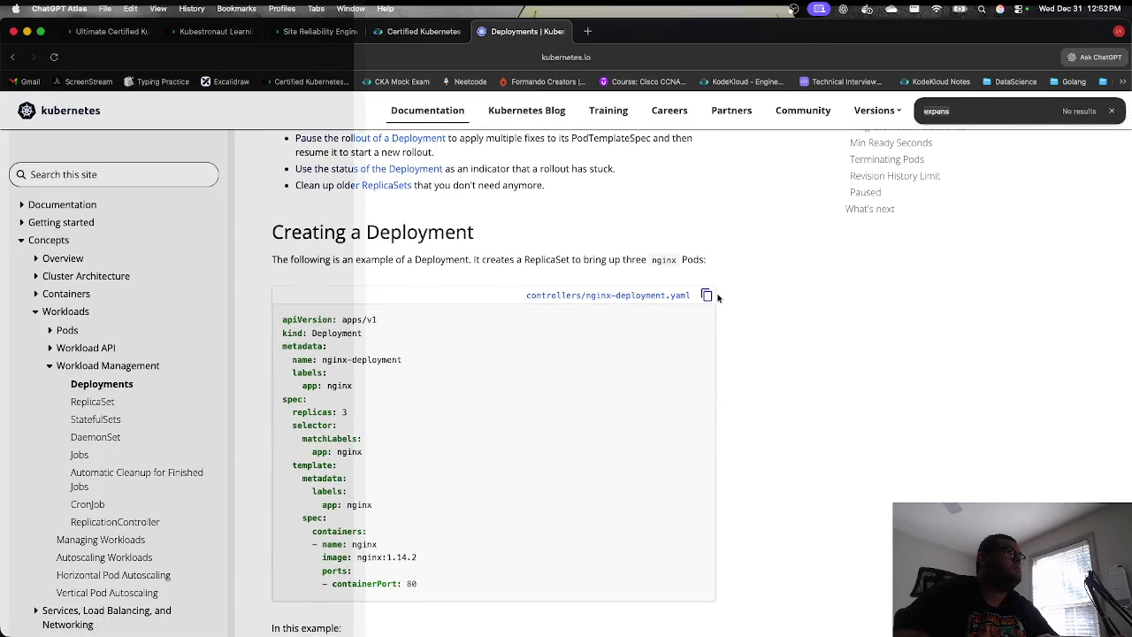
left_click(707, 295)
left_click(433, 33)
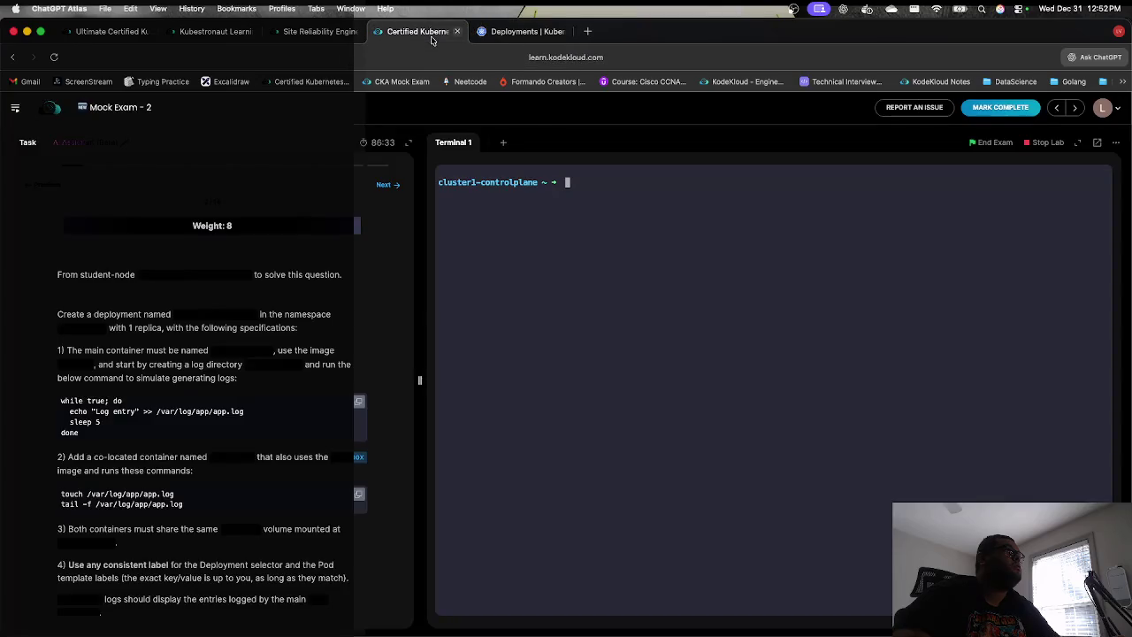
Step: Open a new file e2.yaml in vi and paste the nginx Deployment YAML
type("v")
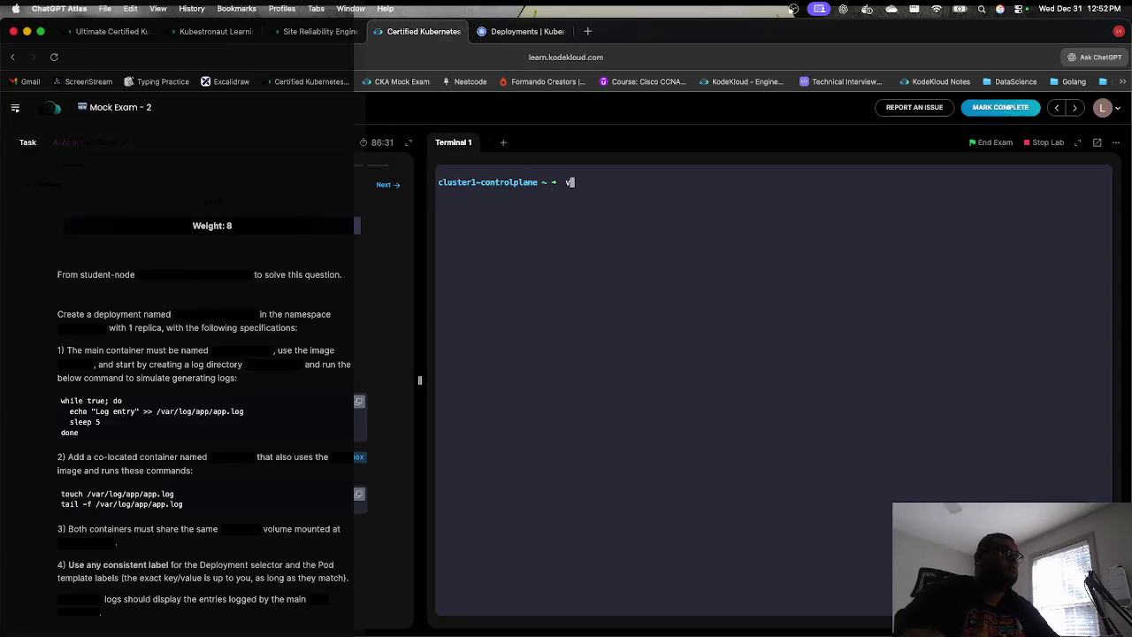
type("i e")
type("2.")
type("yaml")
key("Return")
key("i")
key("super+v")
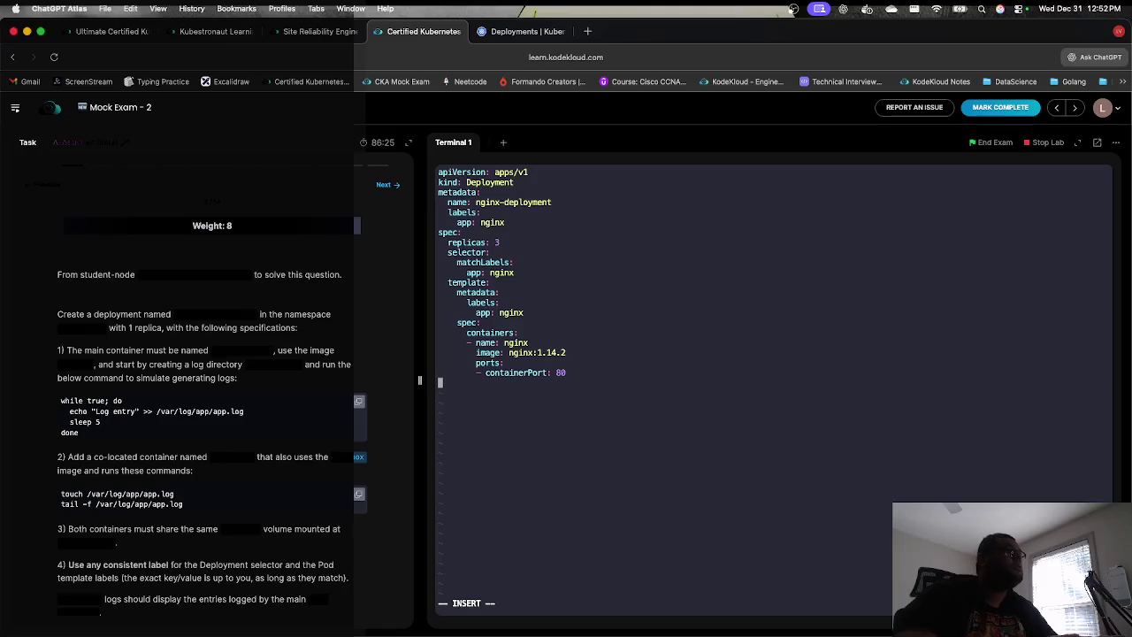
Step: Rename the Deployment to logging-deployment and add namespace: logging-ns
key("Up")
key("Up")
key("Up")
key("Up")
key("Up")
key("Up")
key("Right")
key("Right")
key("Right")
key("Up")
key("Up")
key("Up")
key("Right")
key("Right")
key("Right")
key("Right")
key("Right")
key("Right")
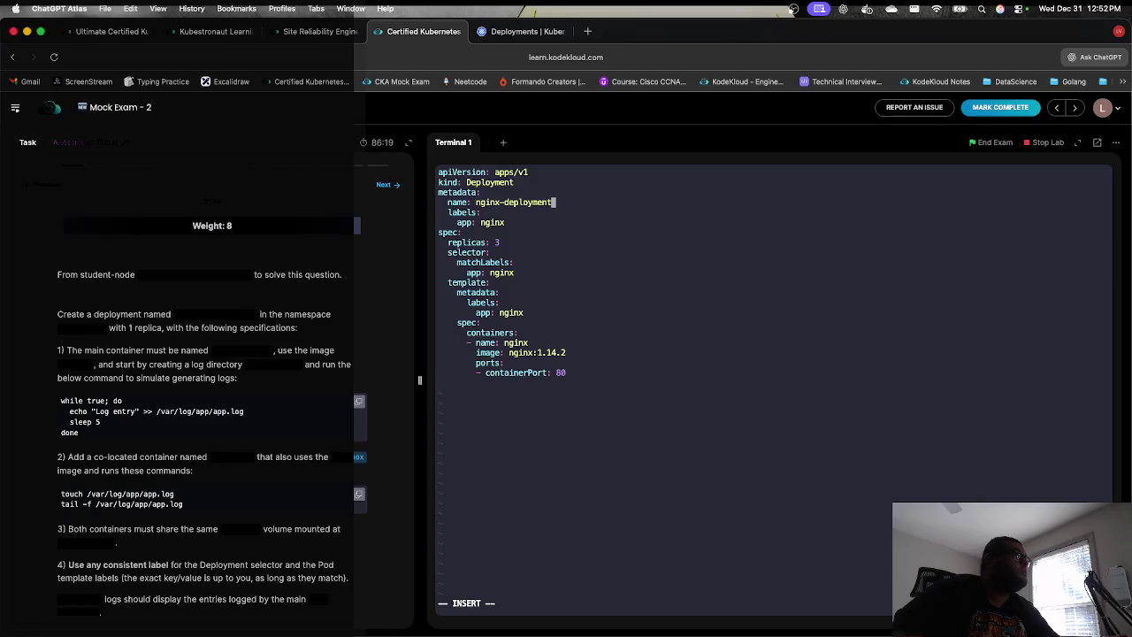
key("BackSpace")
key("BackSpace")
key("BackSpace")
key("BackSpace")
key("BackSpace")
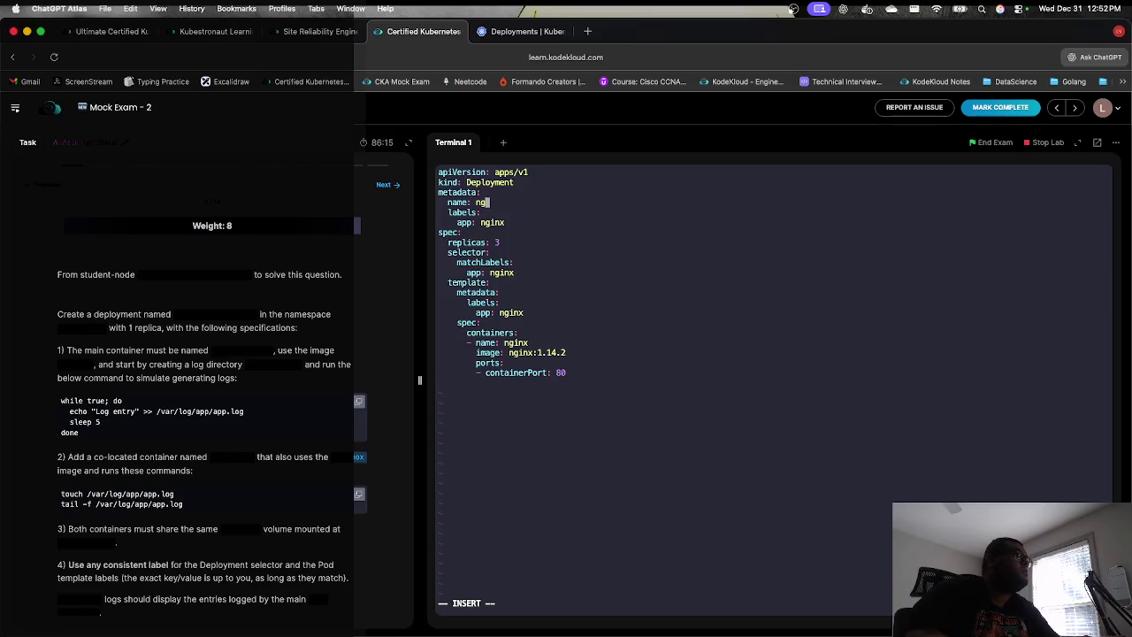
key("BackSpace")
key("BackSpace")
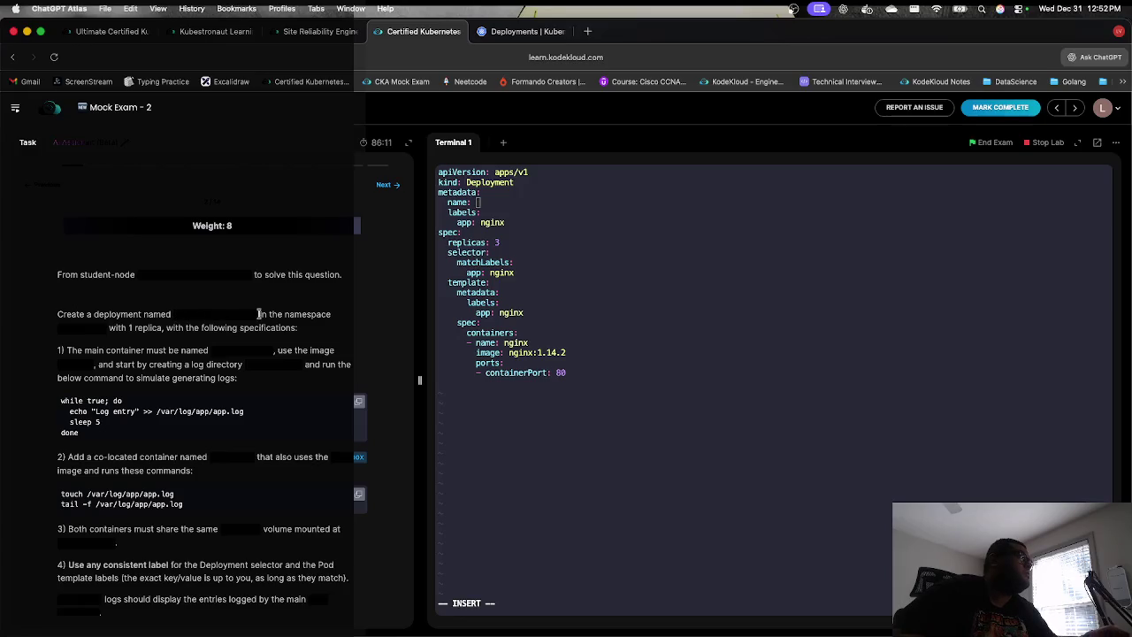
left_click(215, 314)
left_click(482, 265)
key("super+v")
key("Return")
type("namespace")
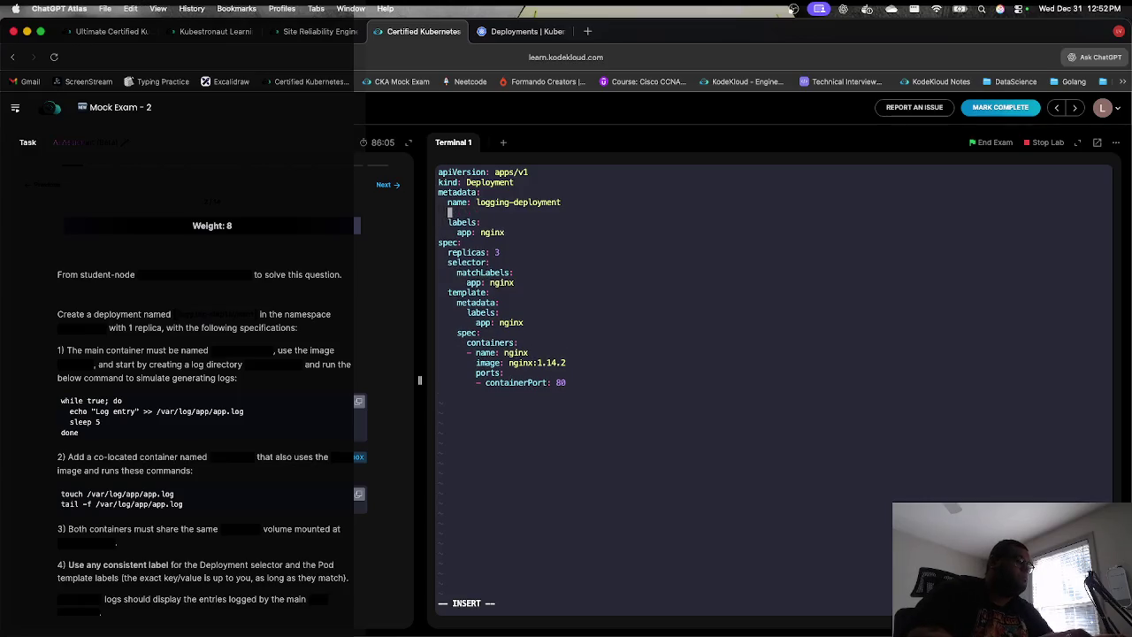
type(":")
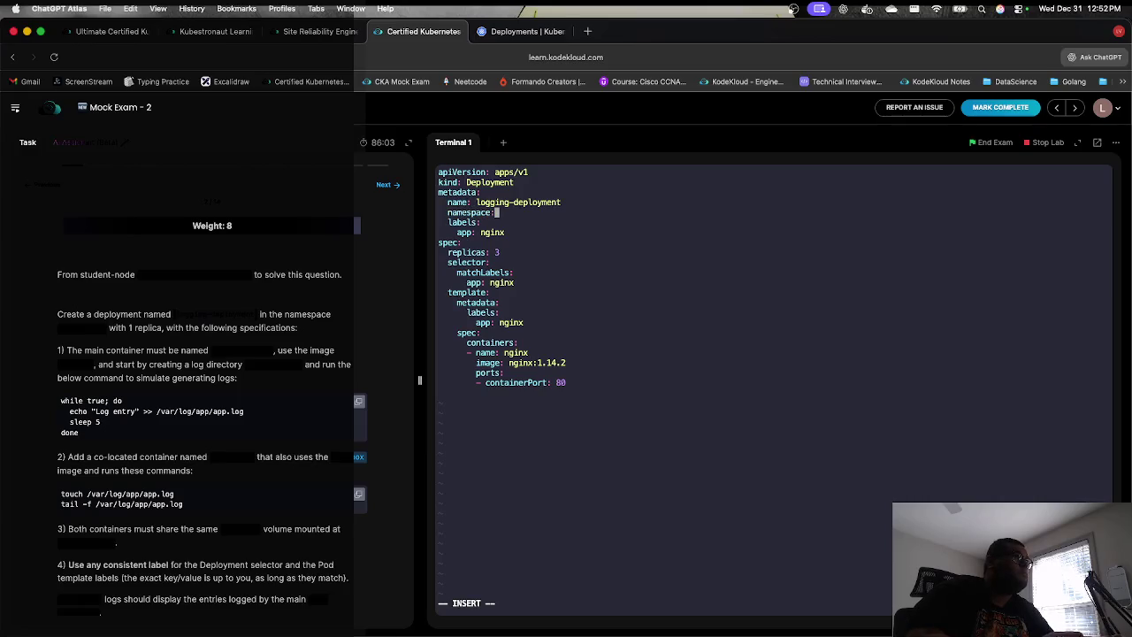
type(" logging-")
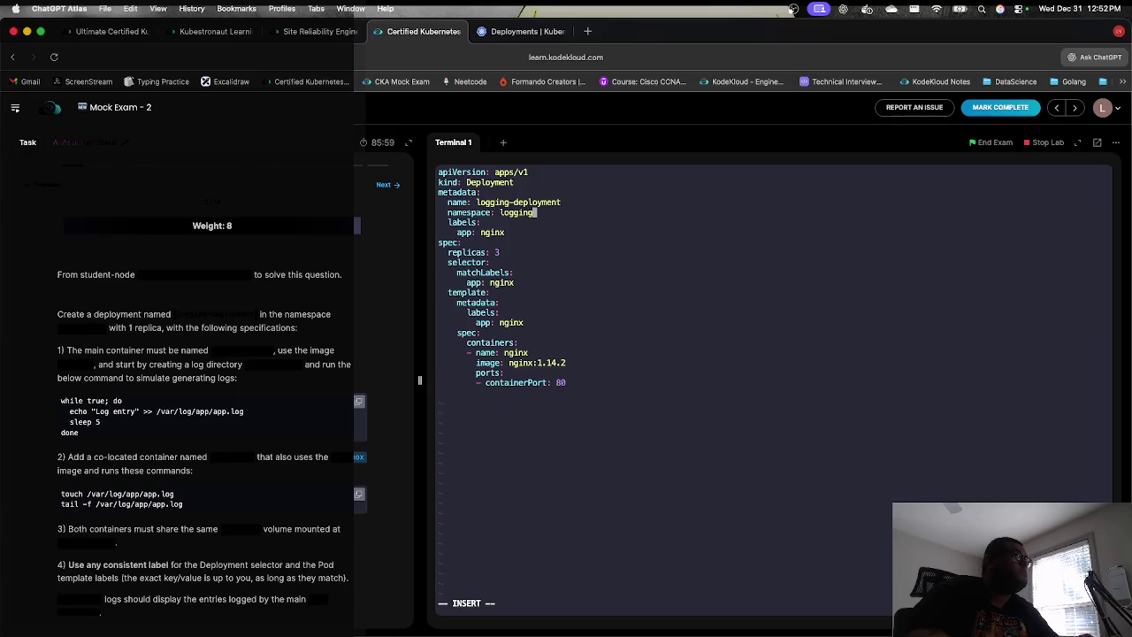
type("ns")
Step: Change the metadata label to app: log
left_click(483, 222)
key("Escape")
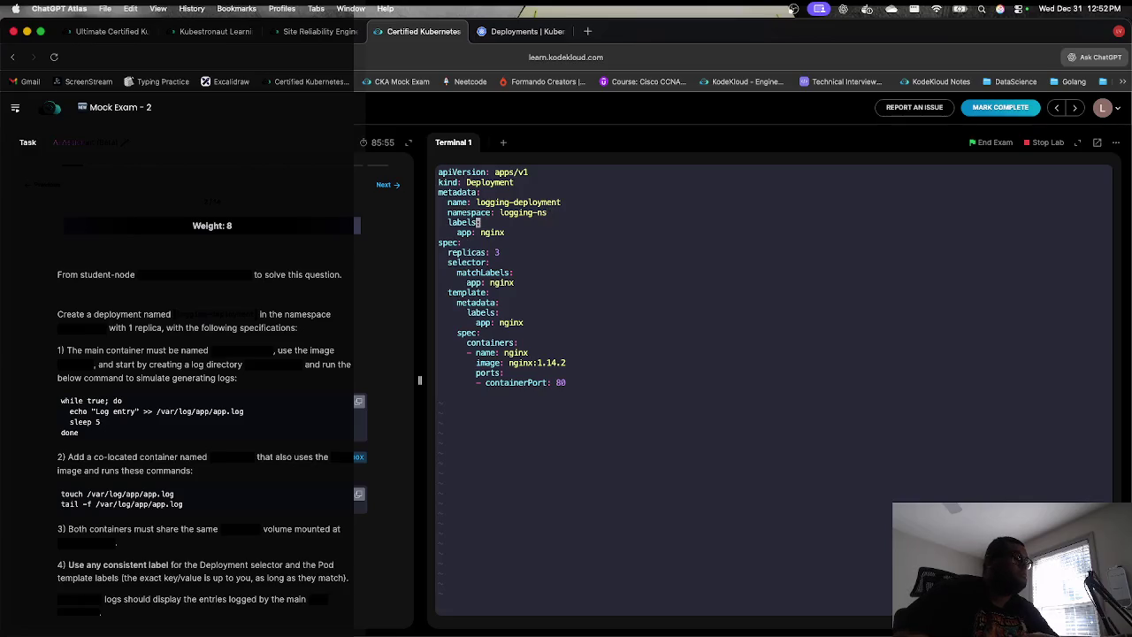
key("d")
key("d")
key("d")
key("j")
key("l")
key("l")
key("l")
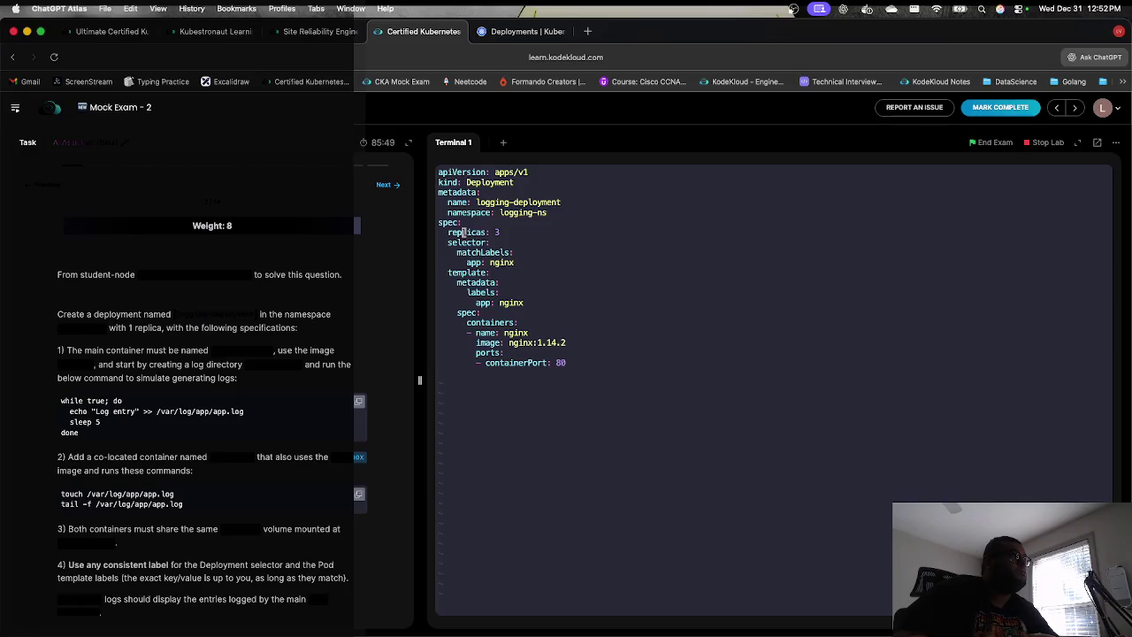
key("u")
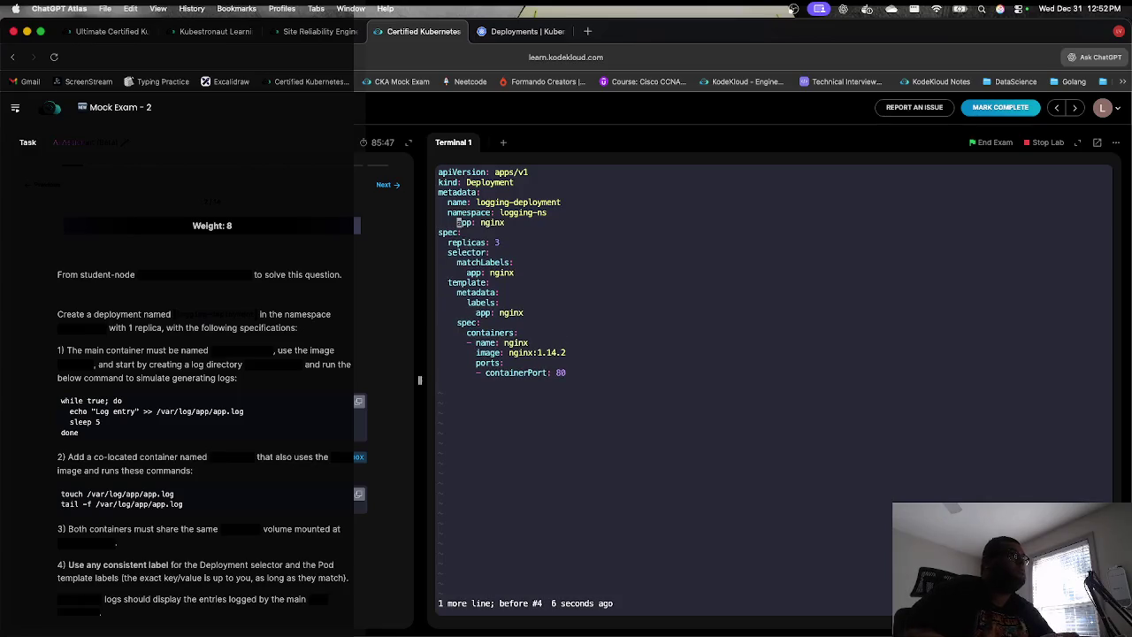
key("u")
key("j")
key("l")
key("l")
key("l")
key("l")
key("l")
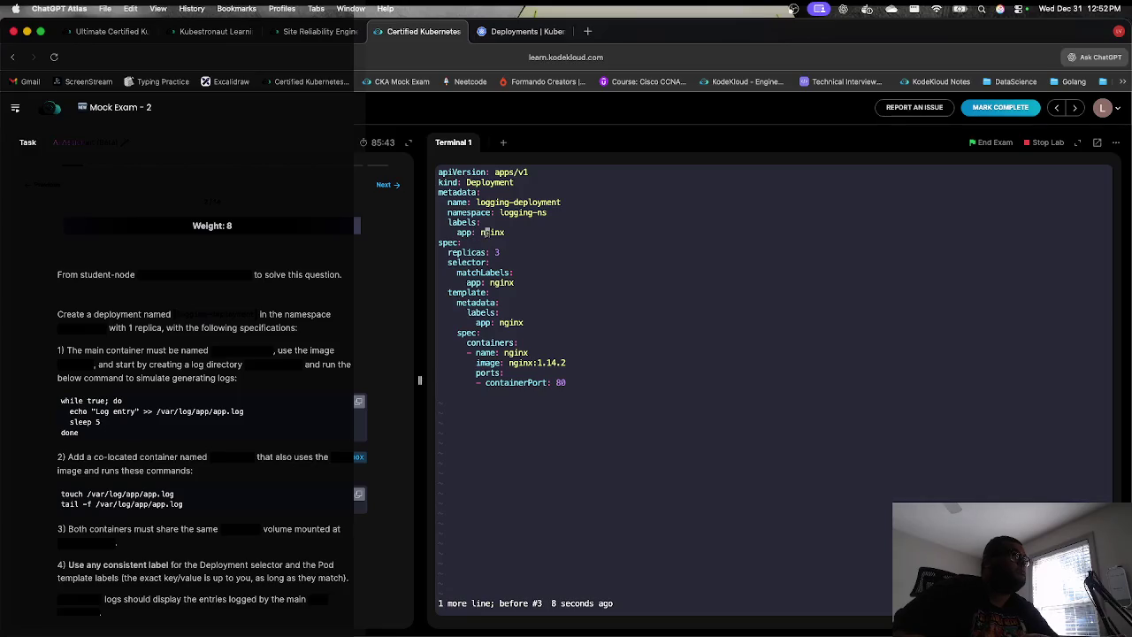
key("a")
key("BackSpace")
key("BackSpace")
key("BackSpace")
type("log")
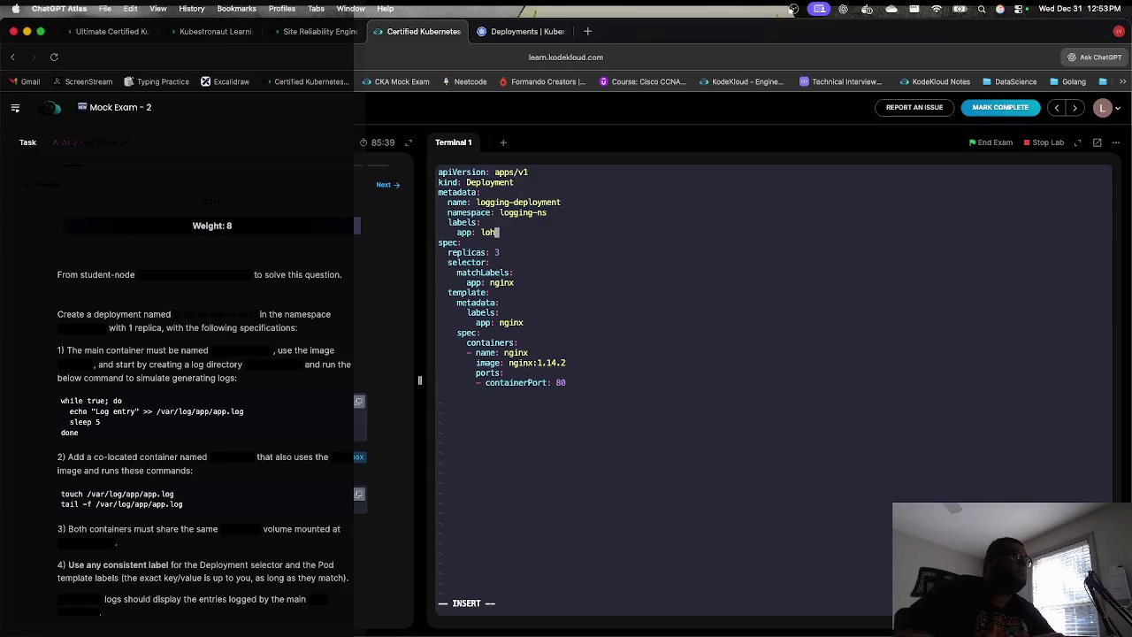
Step: Set replicas to 1, change the selector label to log and clear the template label value
key("Down")
key("BackSpace")
type("1")
key("Down")
key("Down")
key("Down")
key("Right")
key("Right")
key("BackSpace")
key("BackSpace")
key("BackSpace")
type("og")
key("Down")
key("Down")
key("Down")
key("Up")
key("Right")
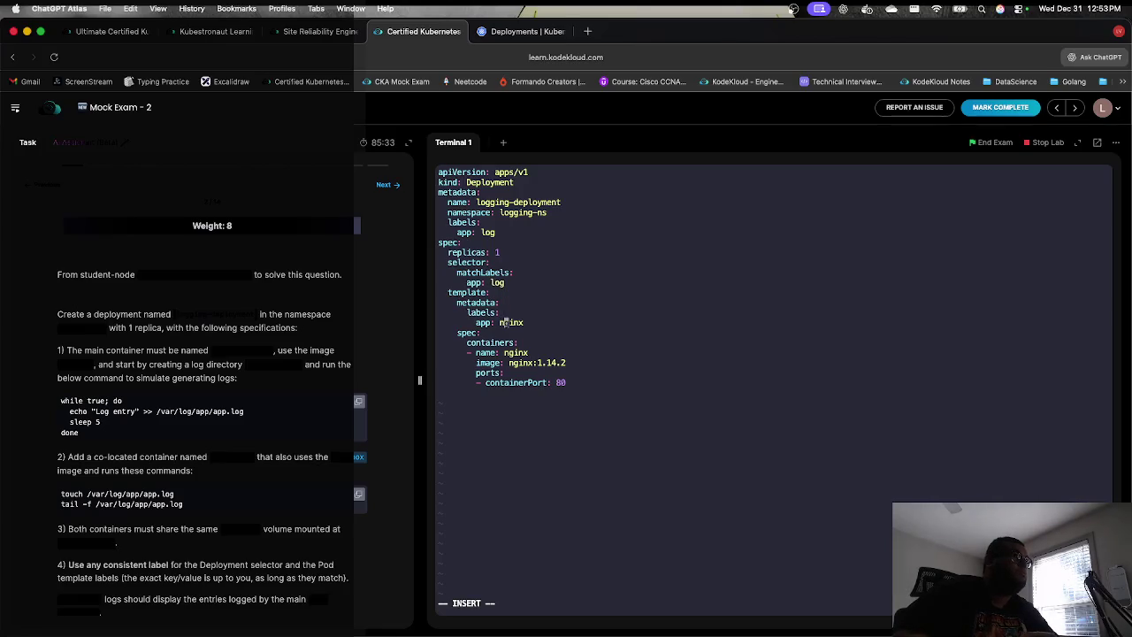
key("Right")
key("Right")
key("BackSpace")
key("BackSpace")
key("BackSpace")
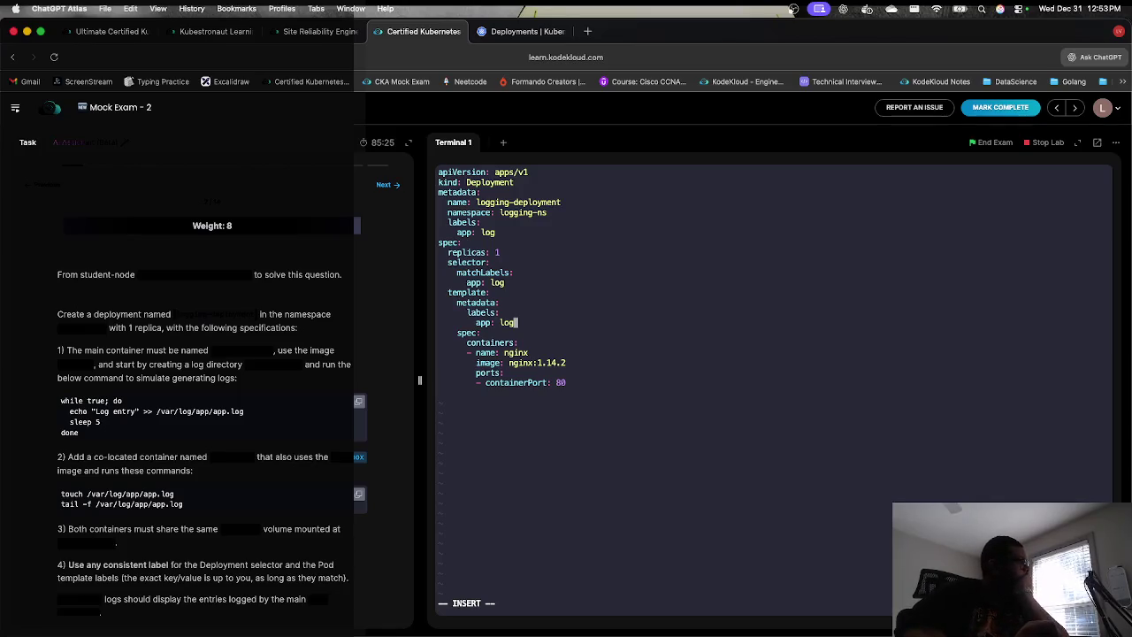
Step: Rename the container to app-container and clear the nginx:1.14.2 image value
key("Down")
key("Down")
key("Down")
key("Right")
key("Right")
key("Right")
key("BackSpace")
key("BackSpace")
key("BackSpace")
type("app-container")
key("Down")
key("BackSpace")
key("BackSpace")
key("BackSpace")
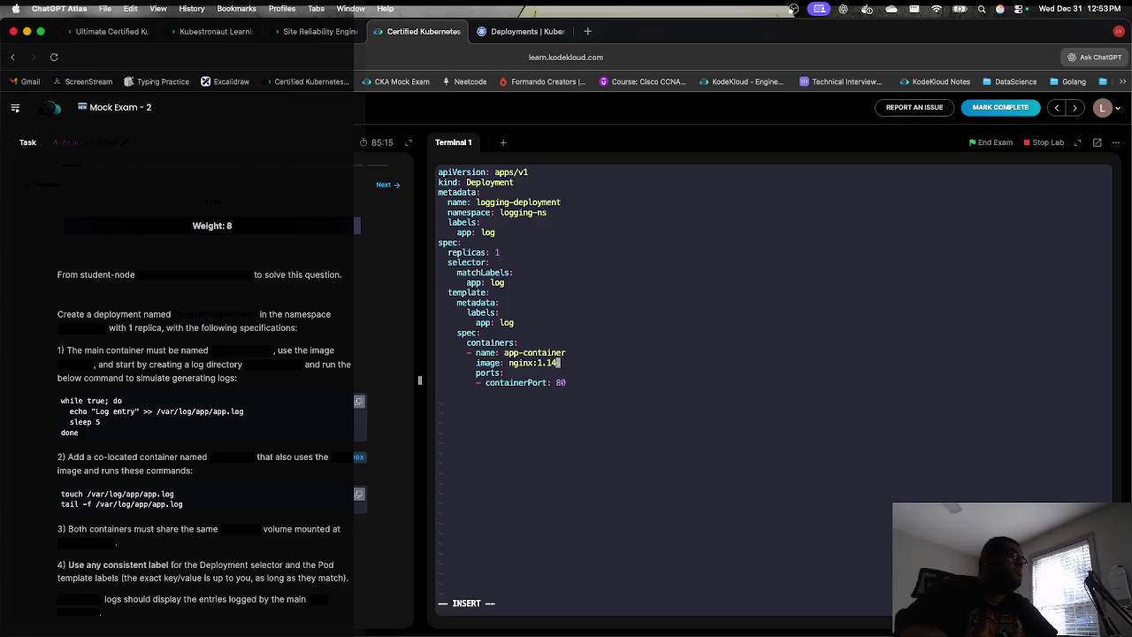
Step: Set the image to busybox and delete the ports and containerPort lines
type("busybox")
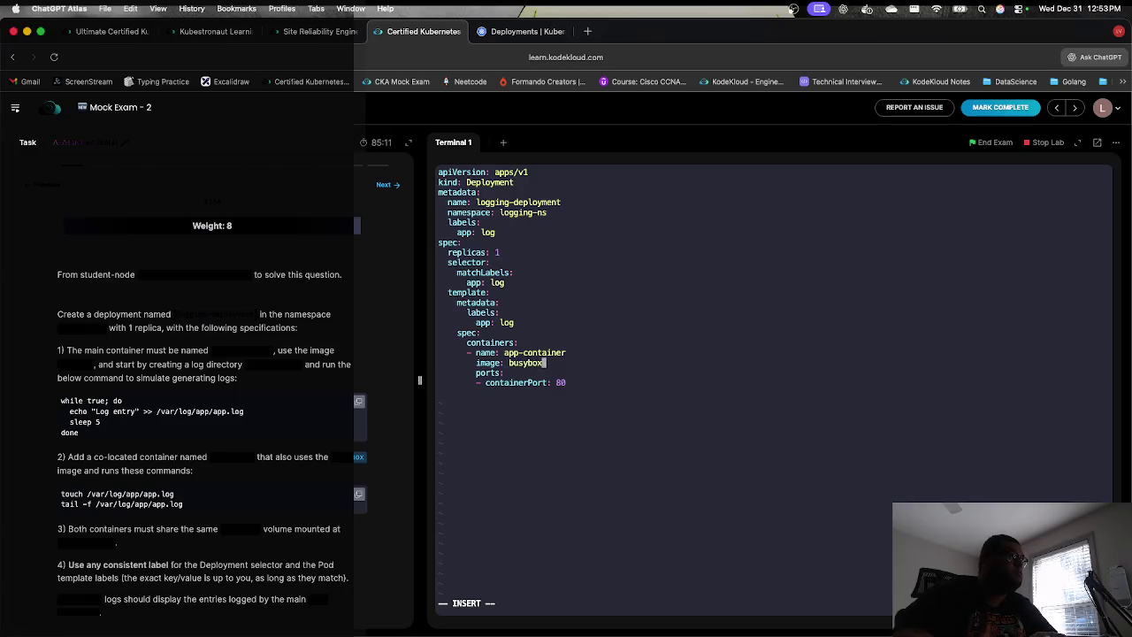
key("Down")
key("Escape")
key("Up")
key("d")
key("d")
key("d")
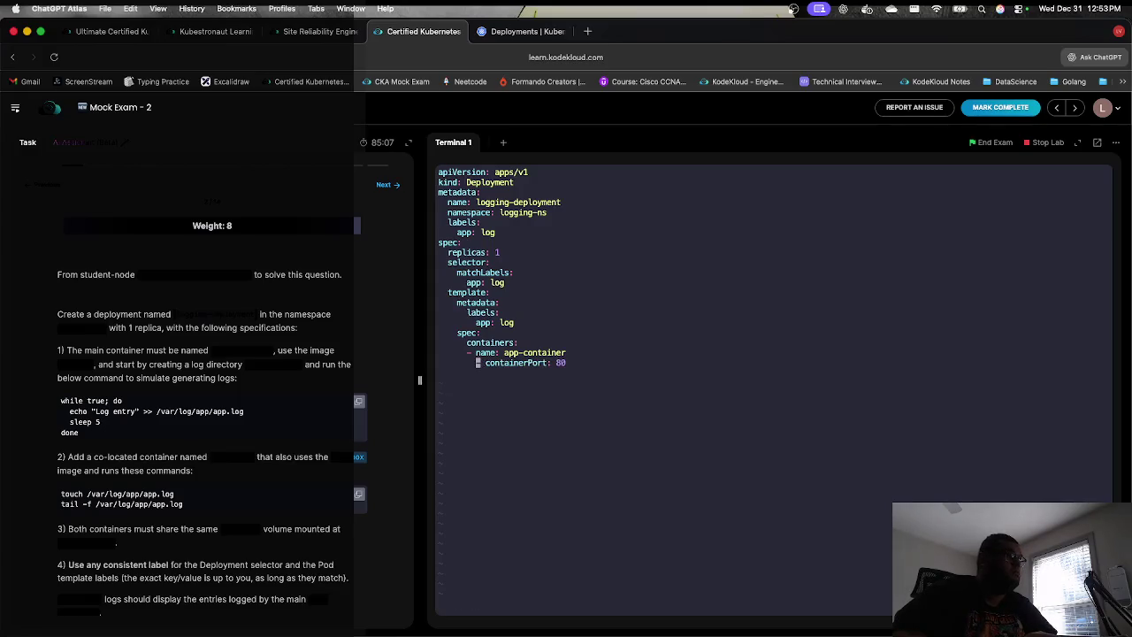
key("u")
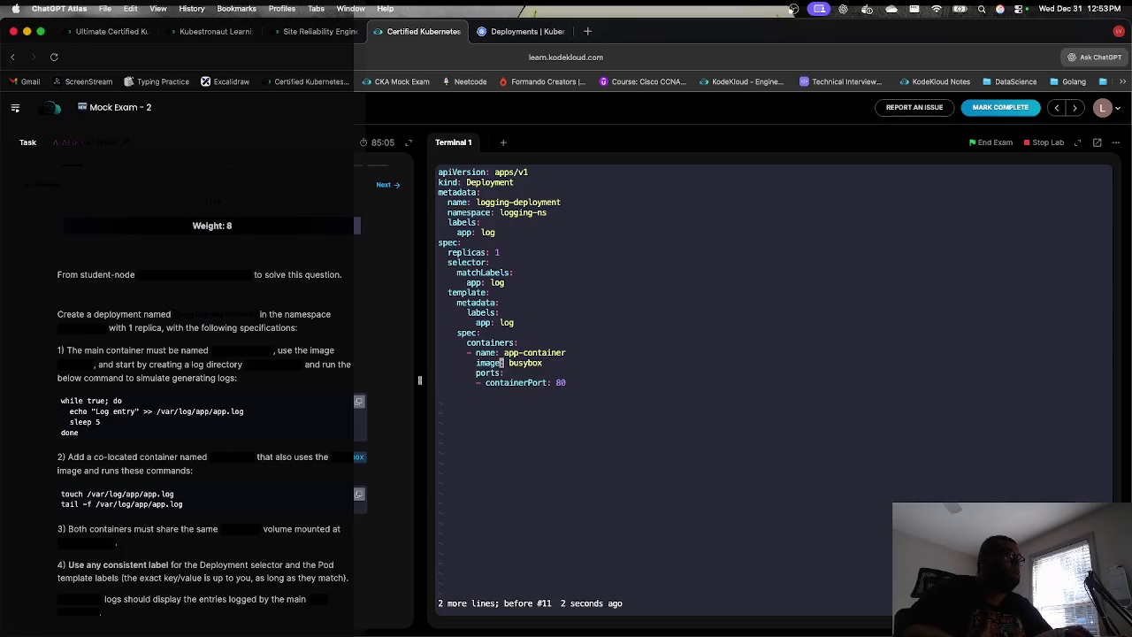
key("d")
key("d")
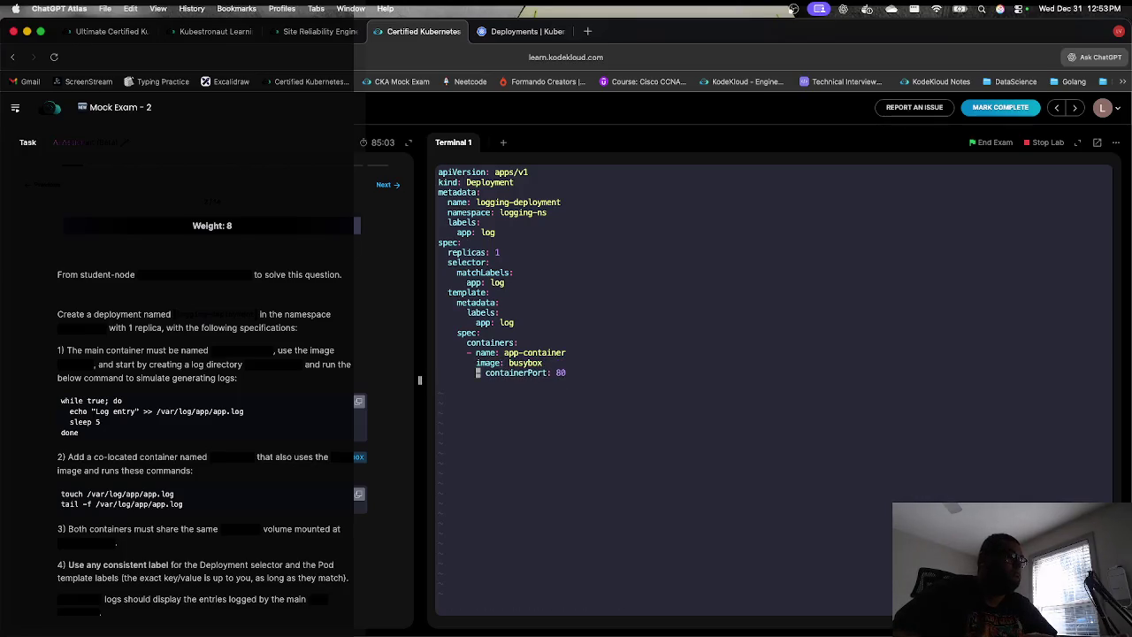
key("d")
key("d")
Step: Add a command: list under the image whose first entry is - sh
key("i")
key("BackSpace")
key("Return")
type("command: [")
key("BackSpace")
key("BackSpace")
key("Return")
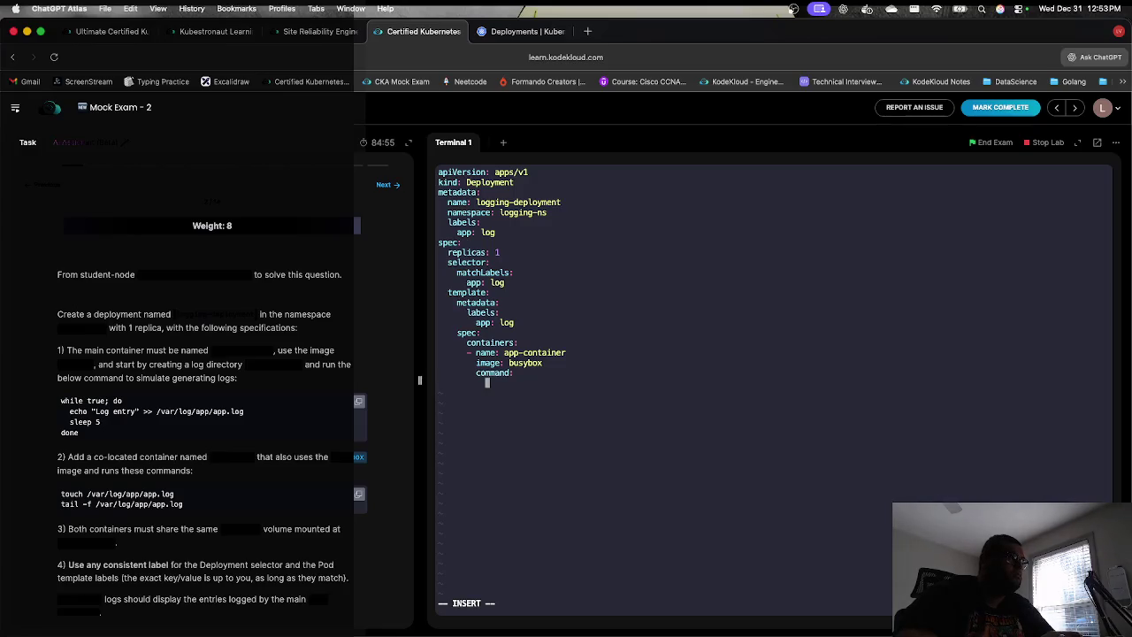
key("BackSpace")
key("BackSpace")
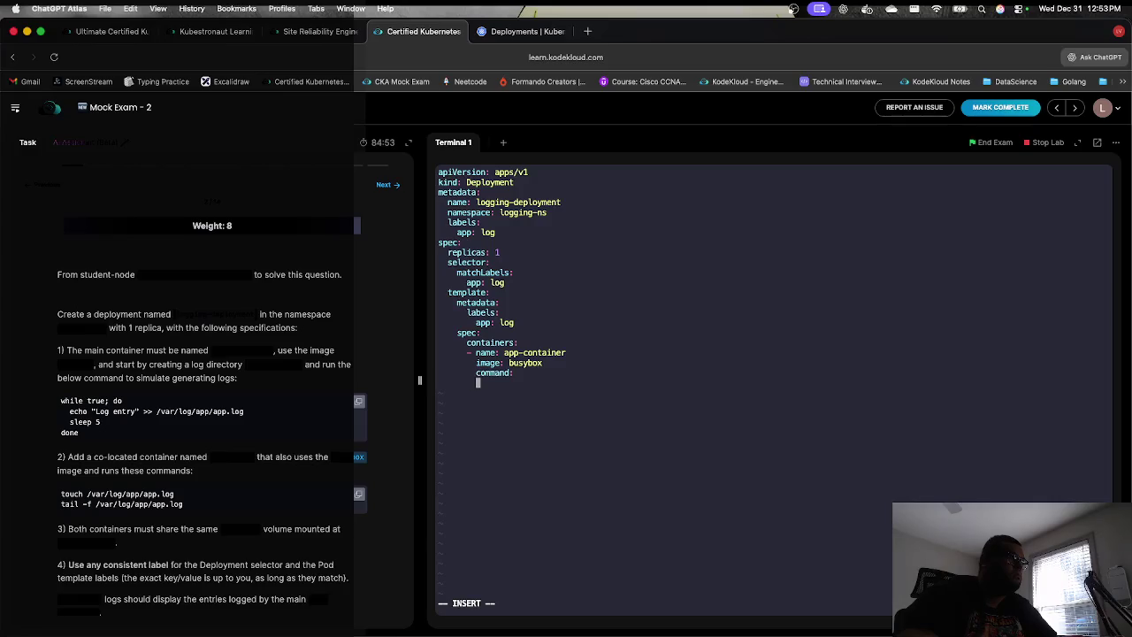
type("- ")
type("sh")
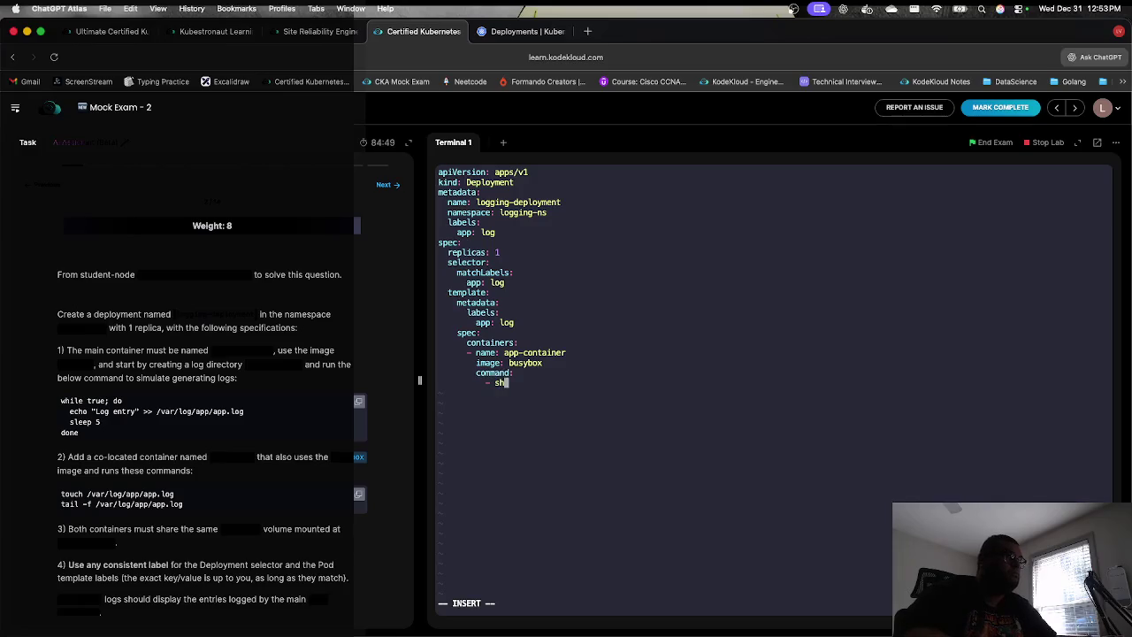
key("Return")
Step: Add a quoted "-c" item below the command list's "sh" item and wrap sh in quotes too
key("BackSpace")
type("- \"")
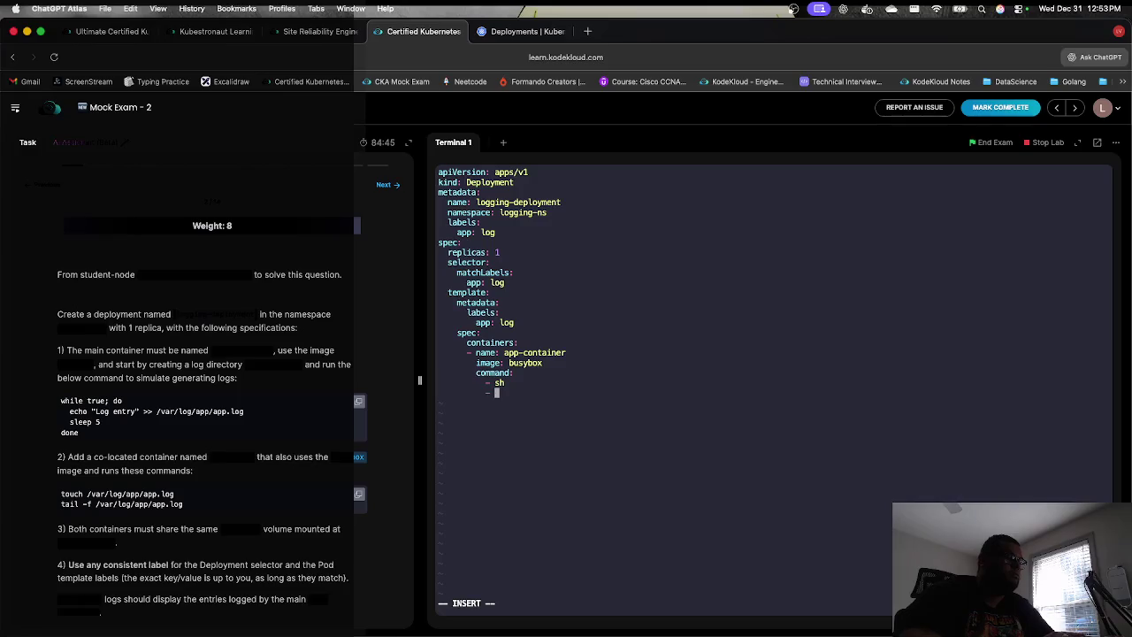
type("-c\"")
key("Up")
type("\"")
key("Left")
key("Left")
key("Left")
type("\"")
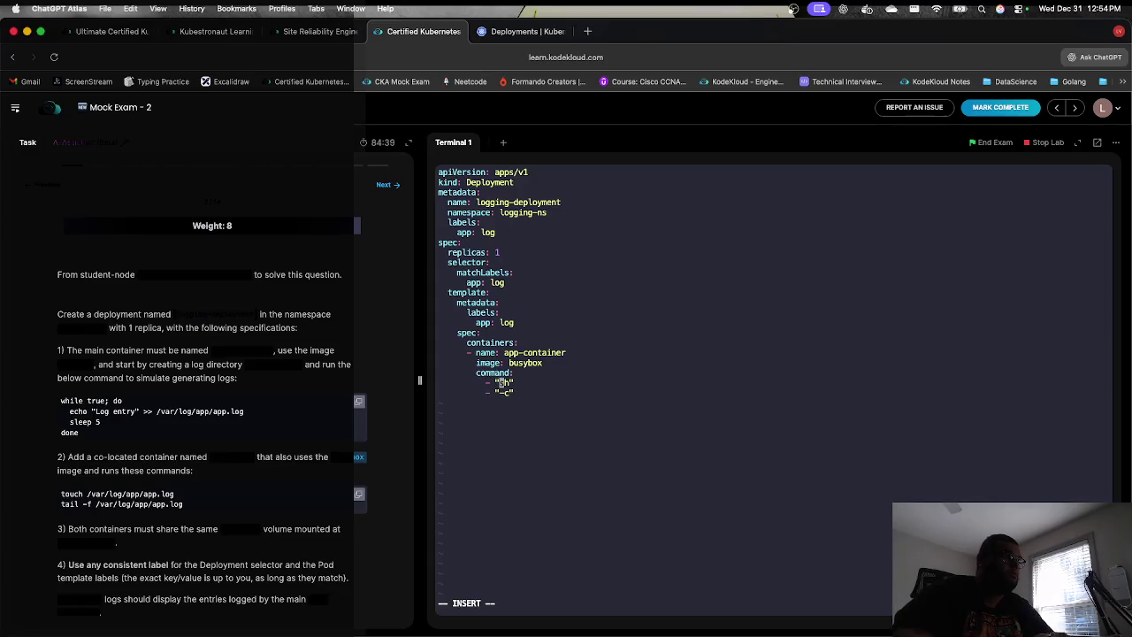
key("Down")
key("Right")
Step: Start a third command item opening with "while true; do, checking the loop in the task
key("Return")
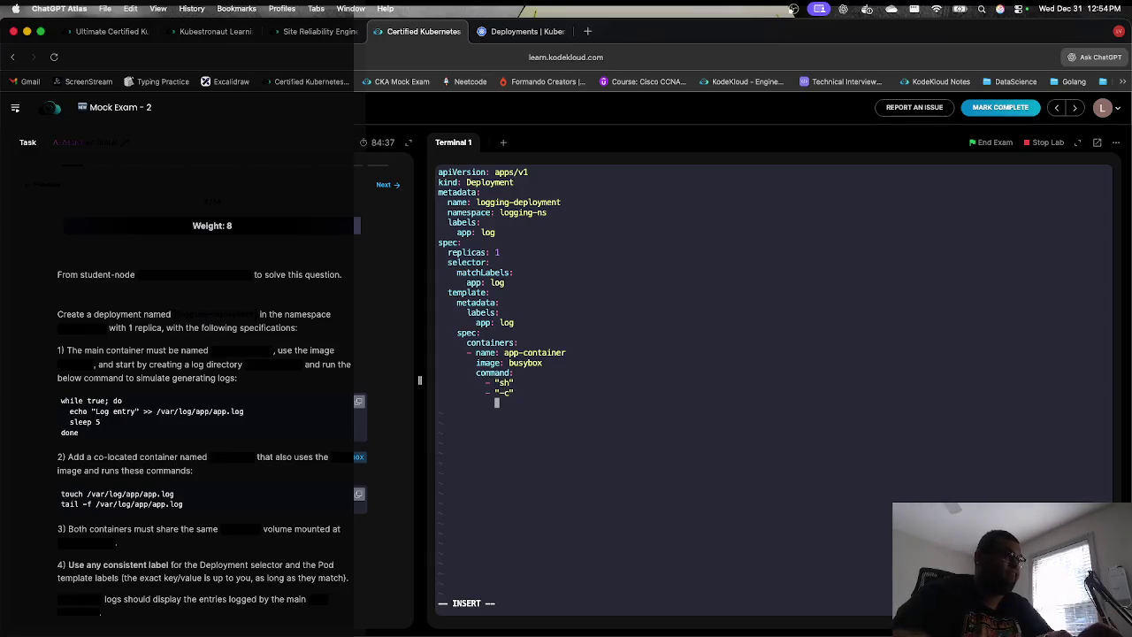
key("BackSpace")
key("BackSpace")
type("- ")
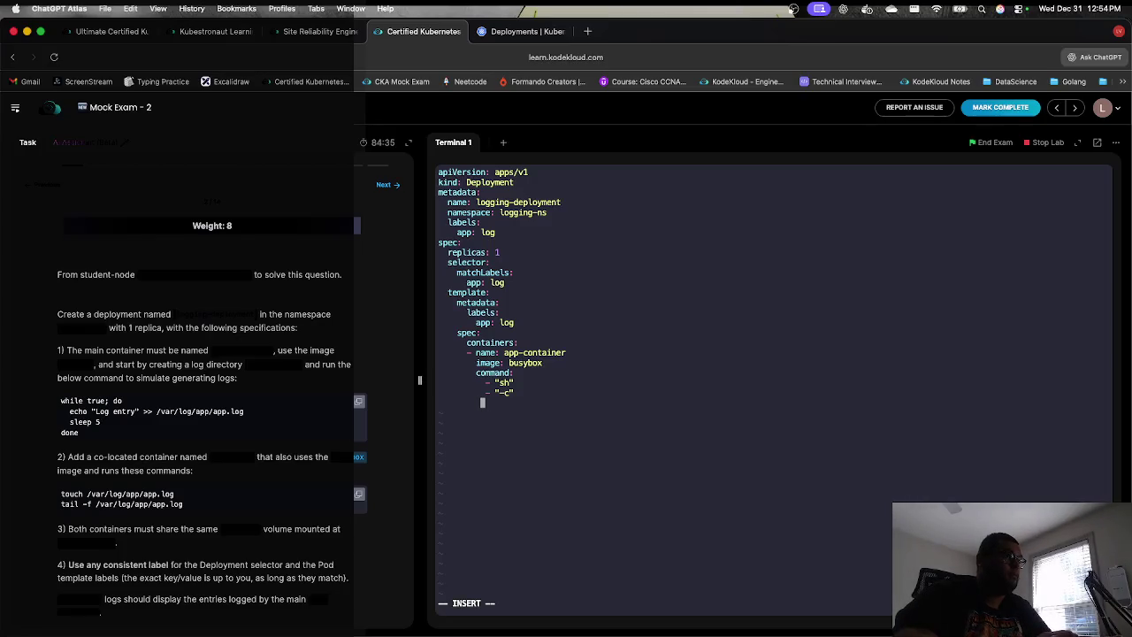
type("\"while")
key("BackSpace")
key("BackSpace")
key("BackSpace")
key("BackSpace")
key("BackSpace")
type("wh")
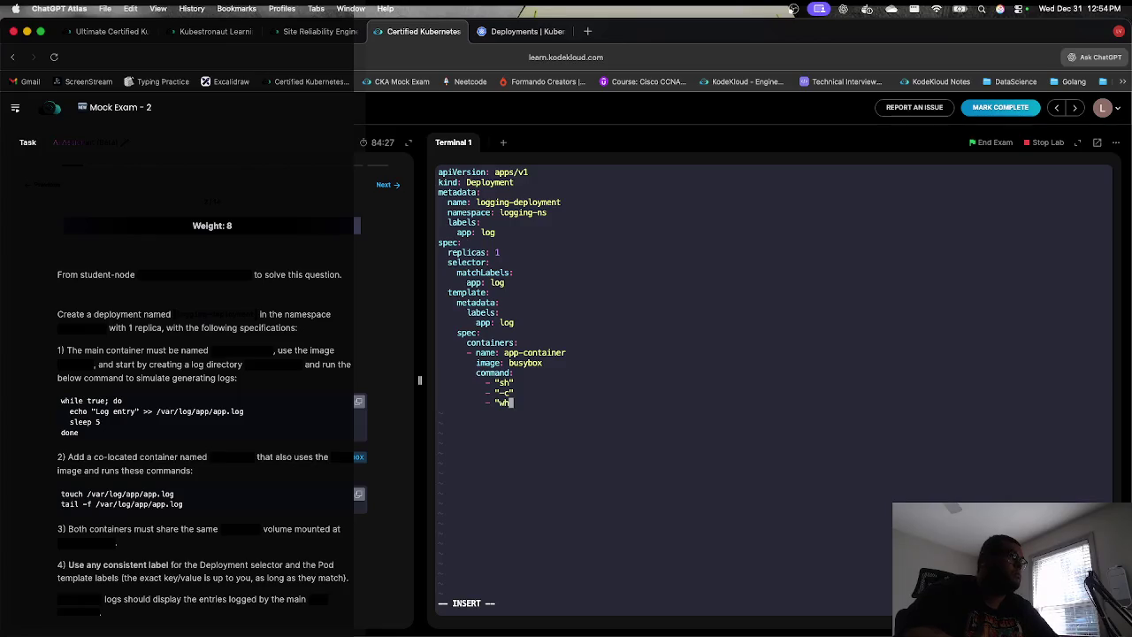
type("ile")
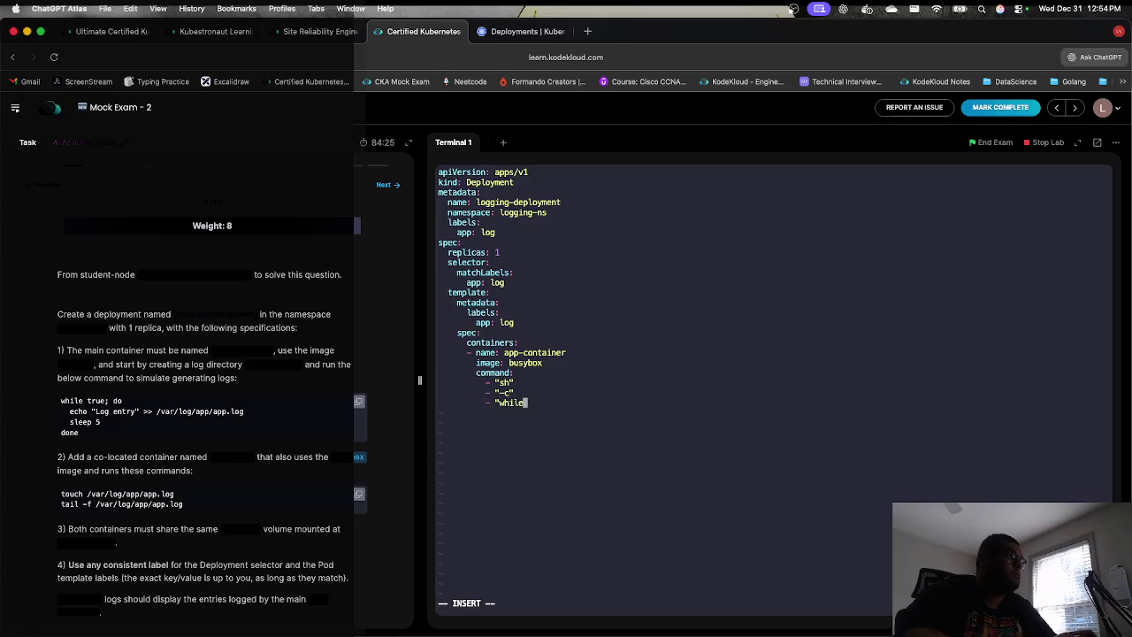
type(" true")
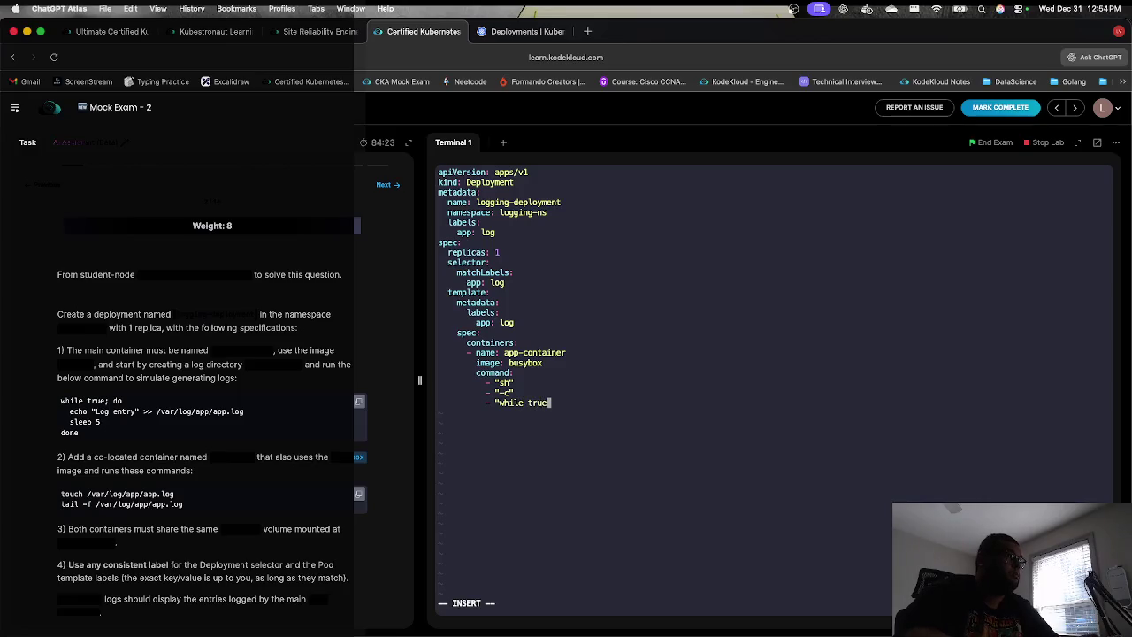
type("; do")
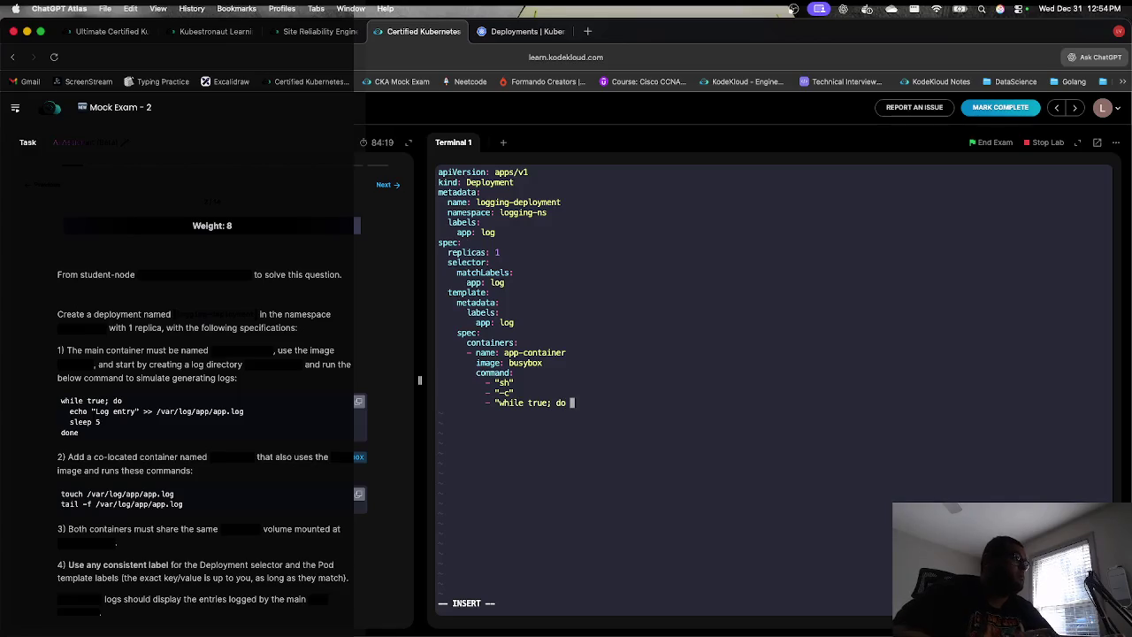
left_click(70, 411)
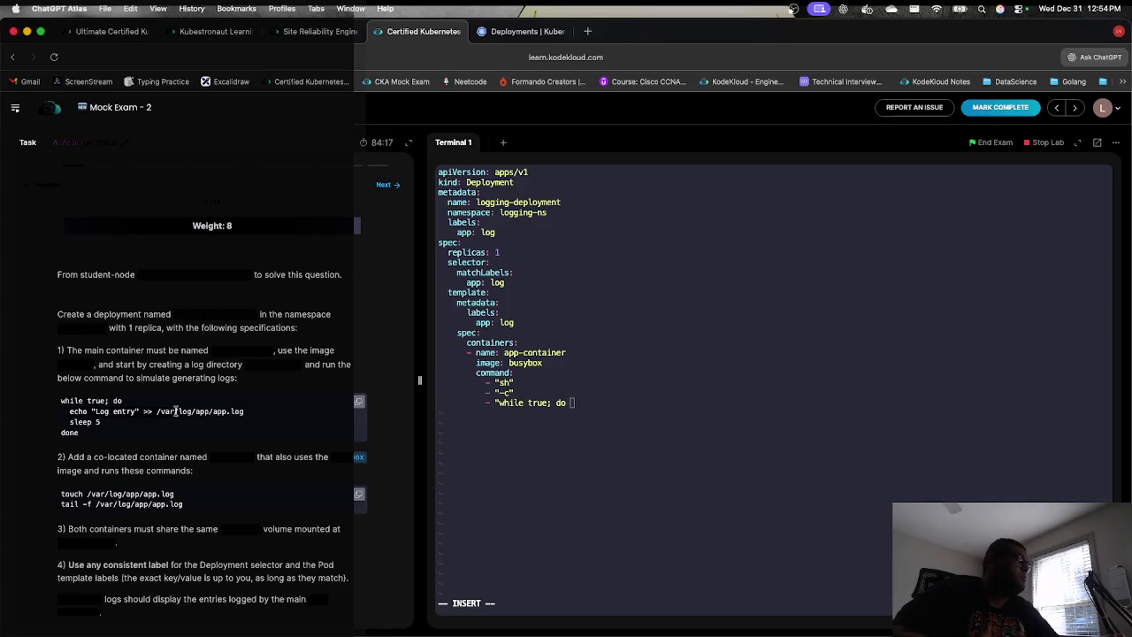
left_click(545, 391)
key("Return")
key("BackSpace")
key("BackSpace")
key("BackSpace")
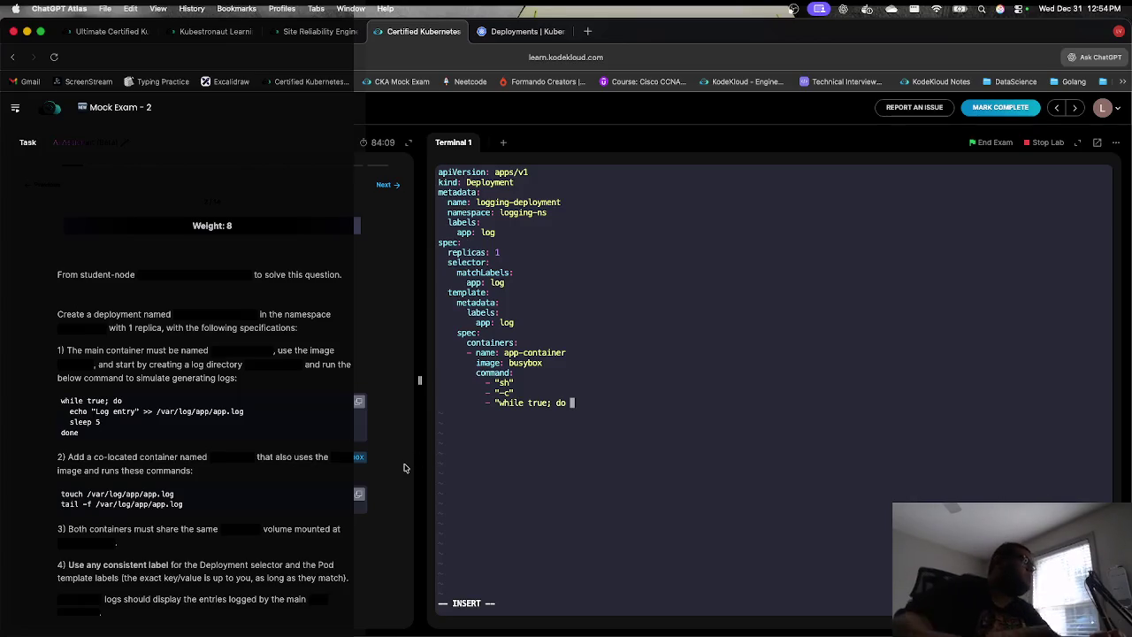
Step: Paste the task's loop body and join its sleep 5 and done lines onto one line
left_click(76, 434)
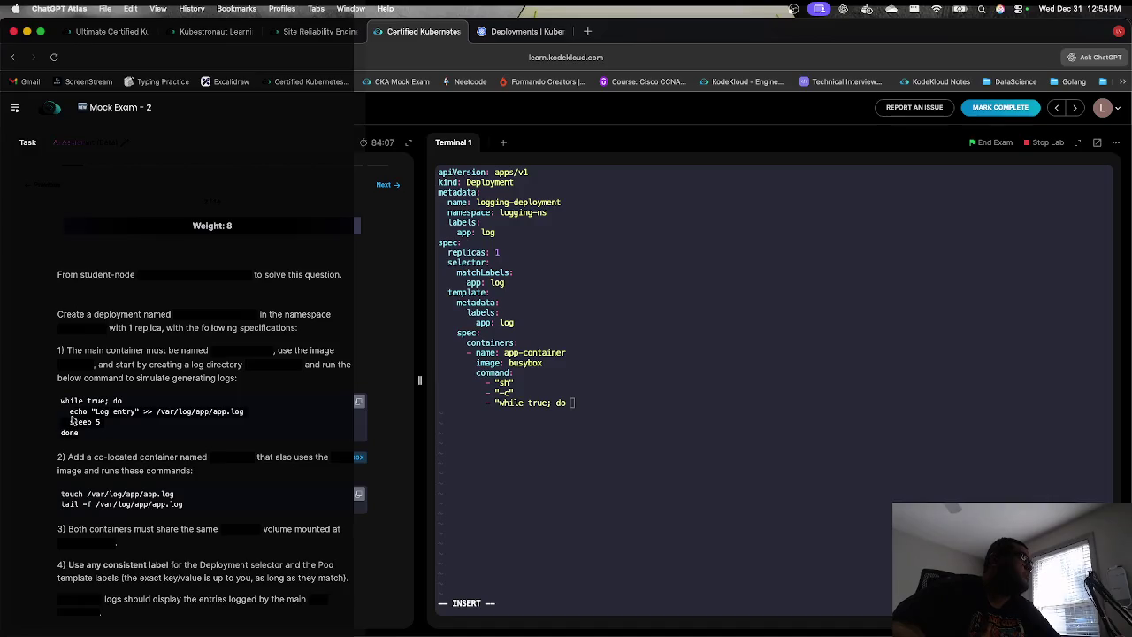
left_click(572, 453)
type("echo \"Log entry\" >> /var/log/app/app.log   sleep 5 done")
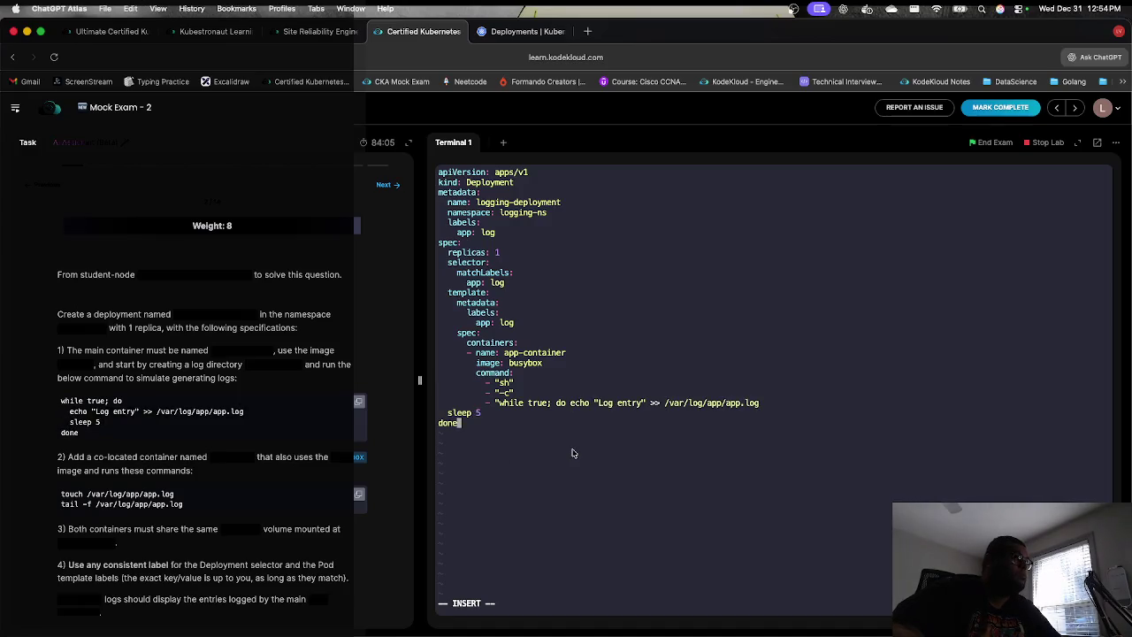
key("Up")
key("Left")
key("Left")
key("BackSpace")
key("BackSpace")
key("BackSpace")
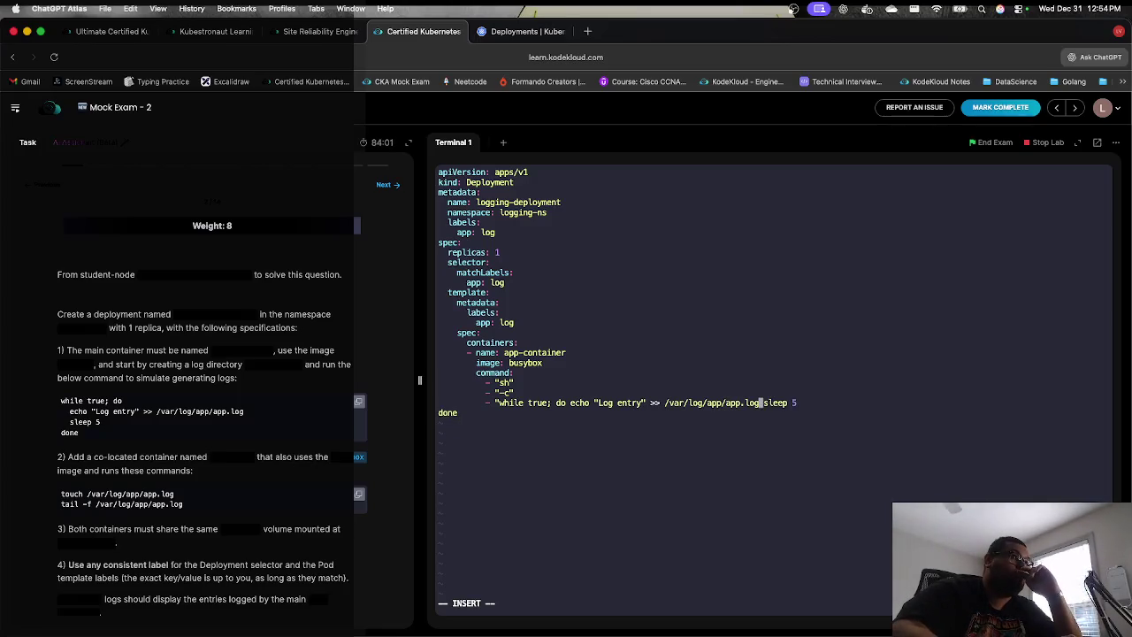
key("Right")
key("Right")
key("Right")
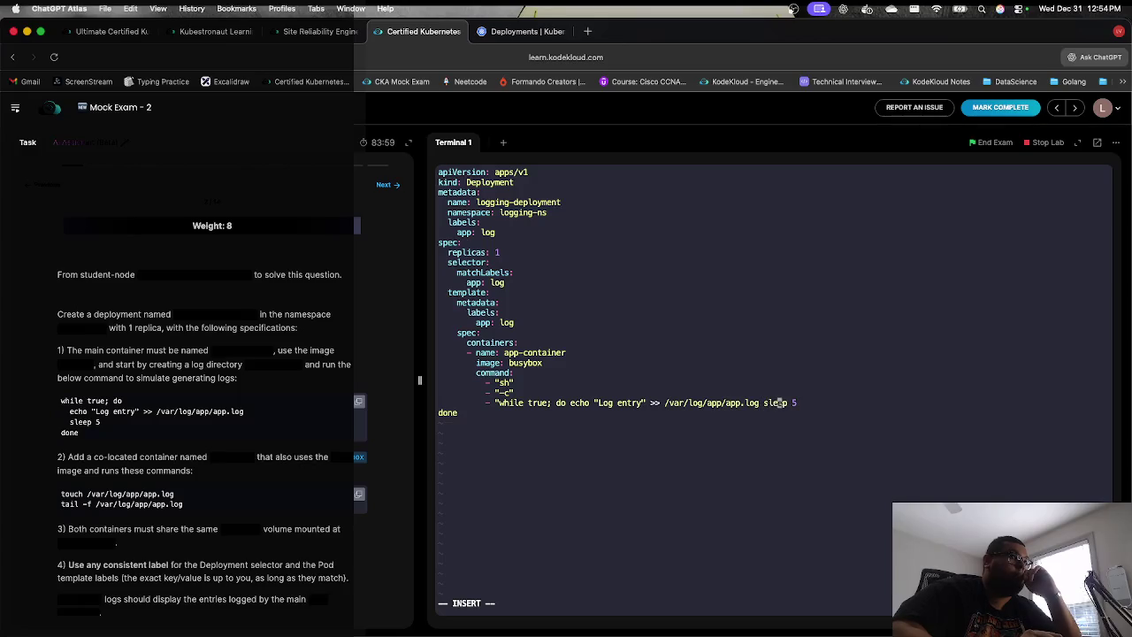
key("Delete")
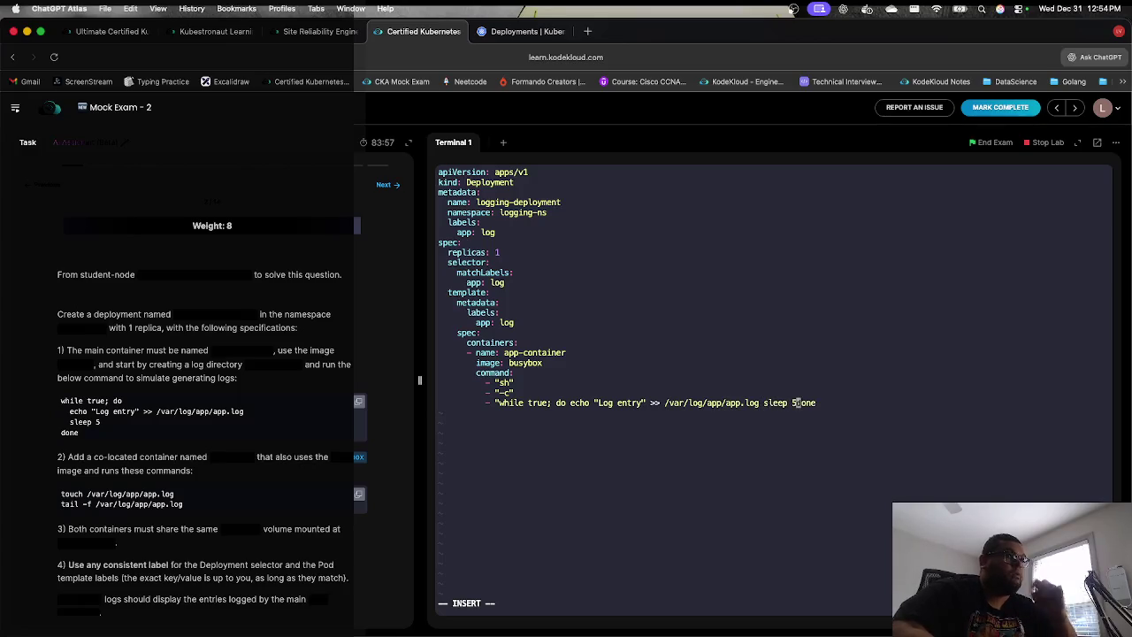
key("Left")
key("Left")
key("Left")
key("Left")
key("Left")
key("Left")
key("Left")
key("Left")
Step: Add semicolons after app.log, sleep 5 and done, closing the quoted loop string
key("Right")
key("Right")
type(";")
key("Right")
key("Right")
key("Right")
key("Right")
key("Right")
type(";")
key("Right")
key("Right")
key("Right")
key("Right")
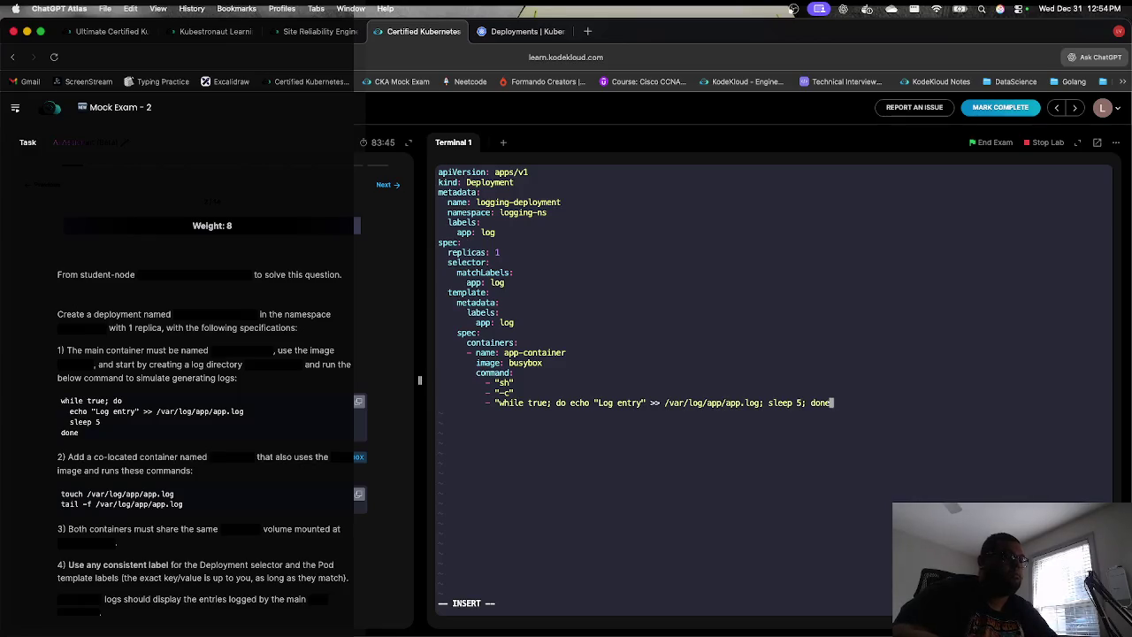
type(";\"")
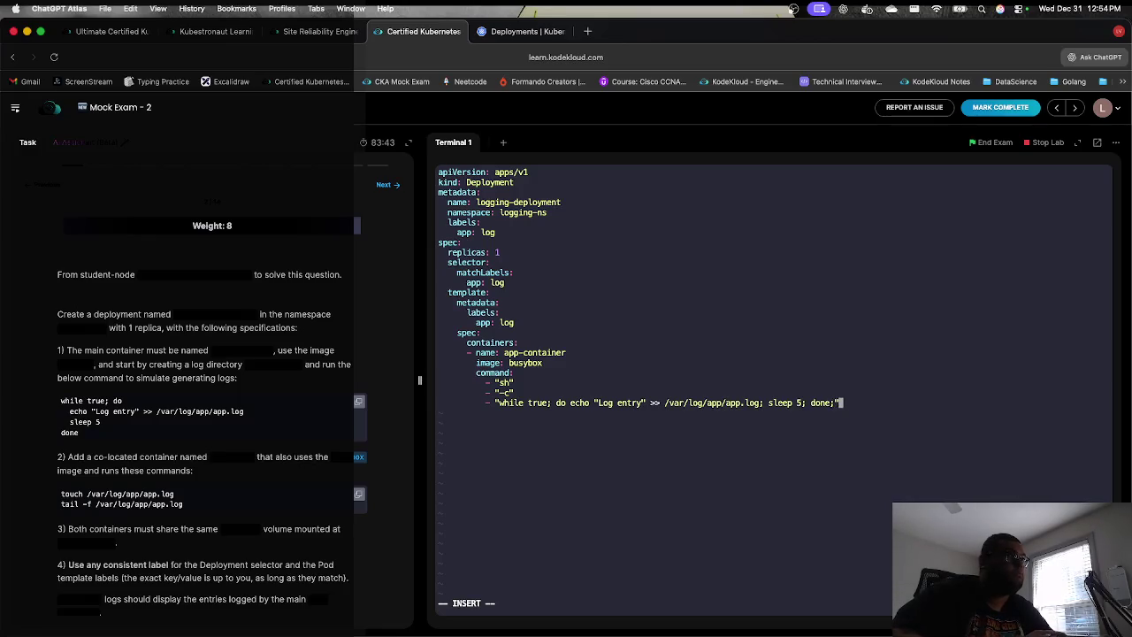
key("Return")
key("BackSpace")
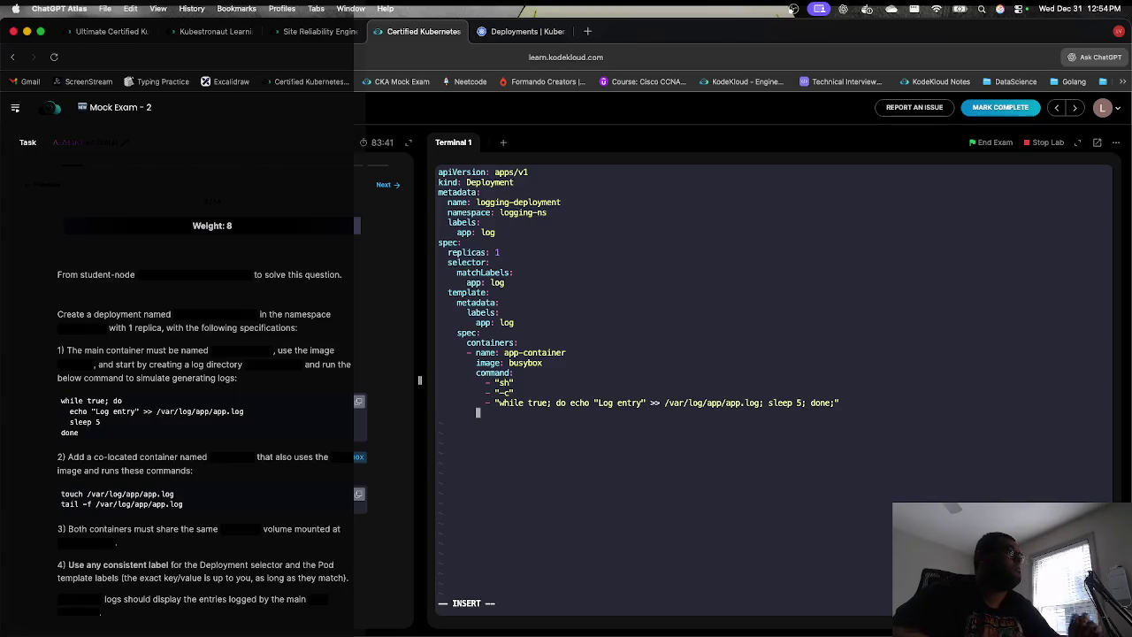
key("BackSpace")
key("BackSpace")
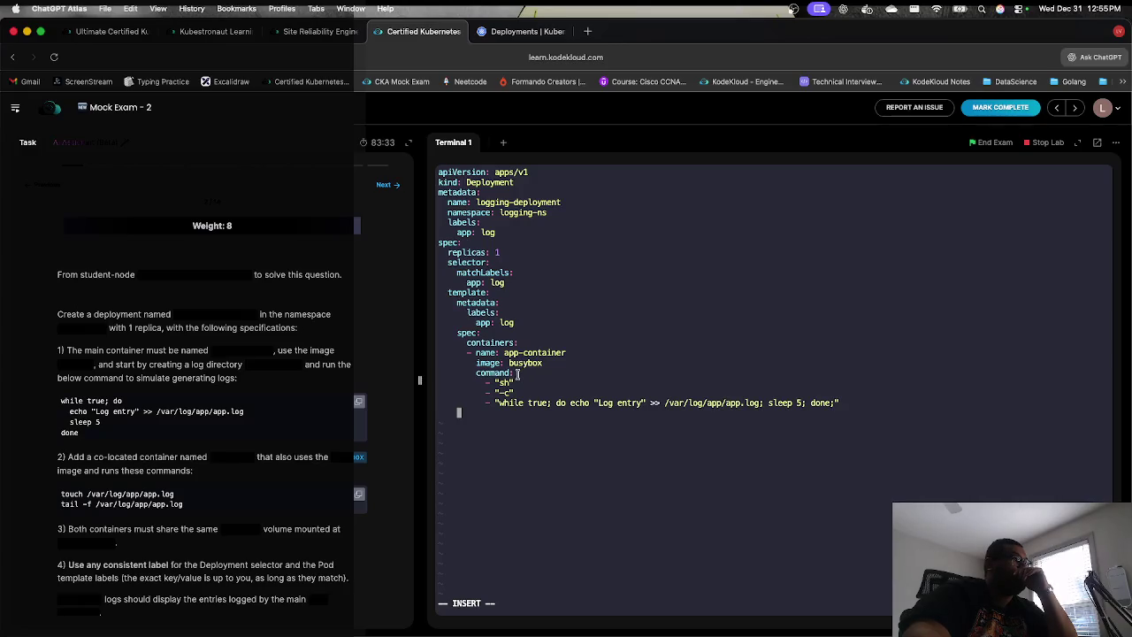
Step: Duplicate the app-container's name, image and command lines and rename the copy to log-agent
left_click_drag(516, 373, 467, 356)
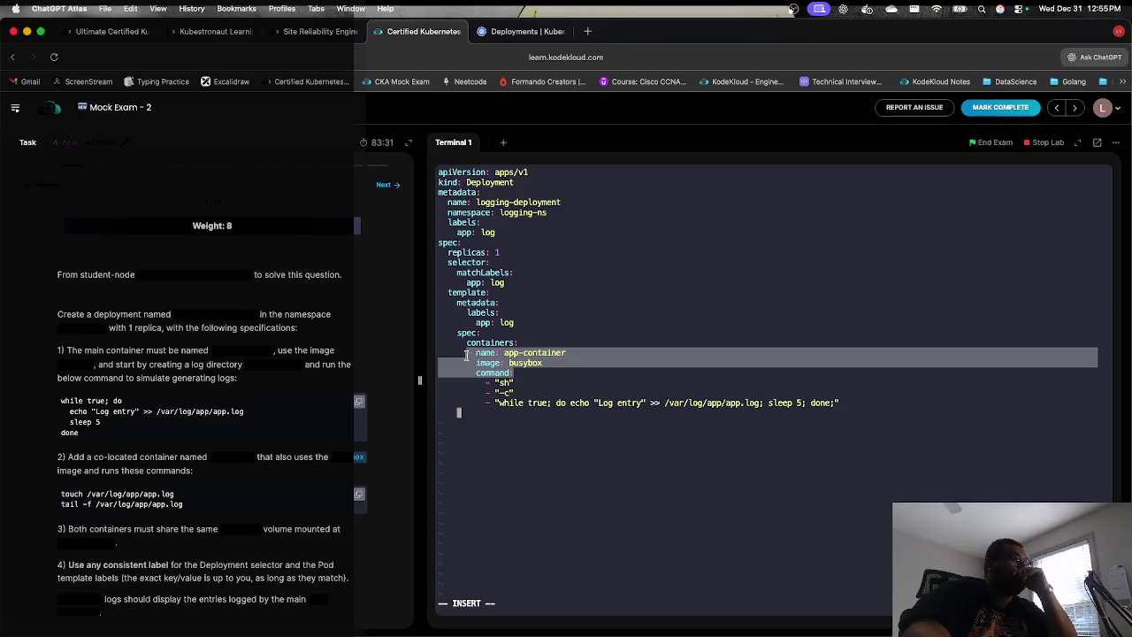
left_click(475, 415)
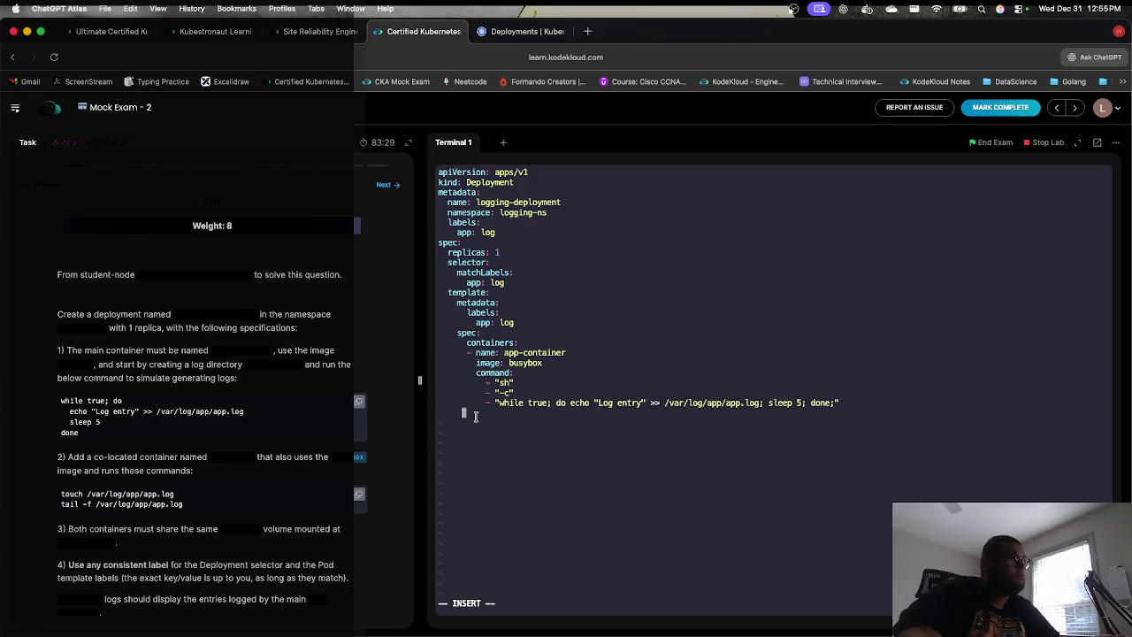
key("super+v")
key("Up")
key("Left")
key("Left")
key("Up")
key("Right")
key("Delete")
key("Delete")
key("Delete")
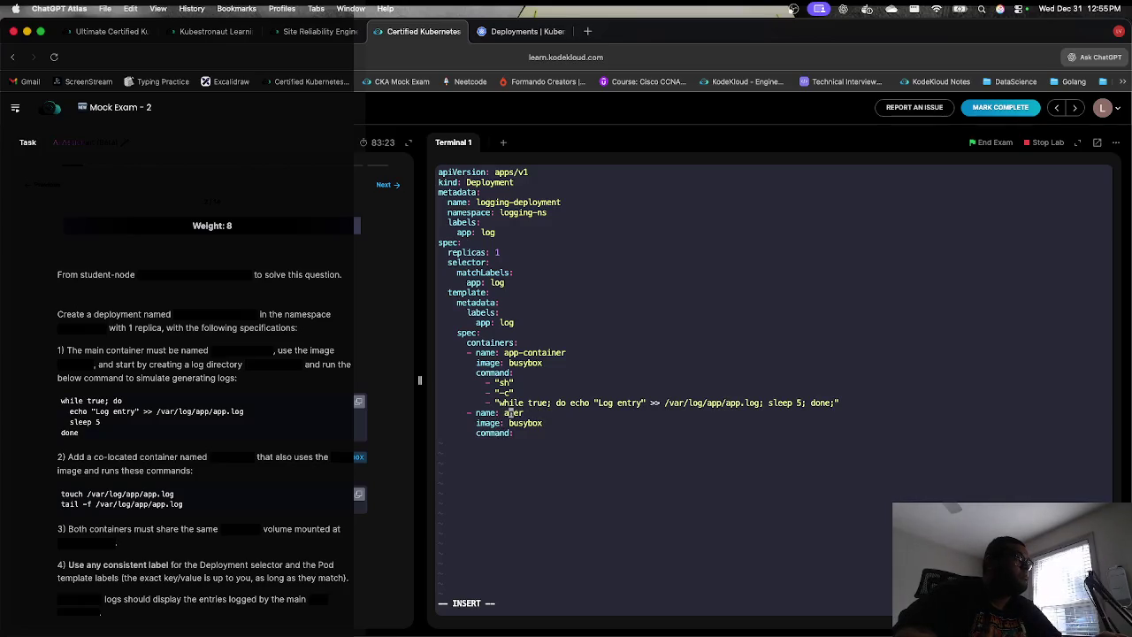
key("BackSpace")
type("log-agent")
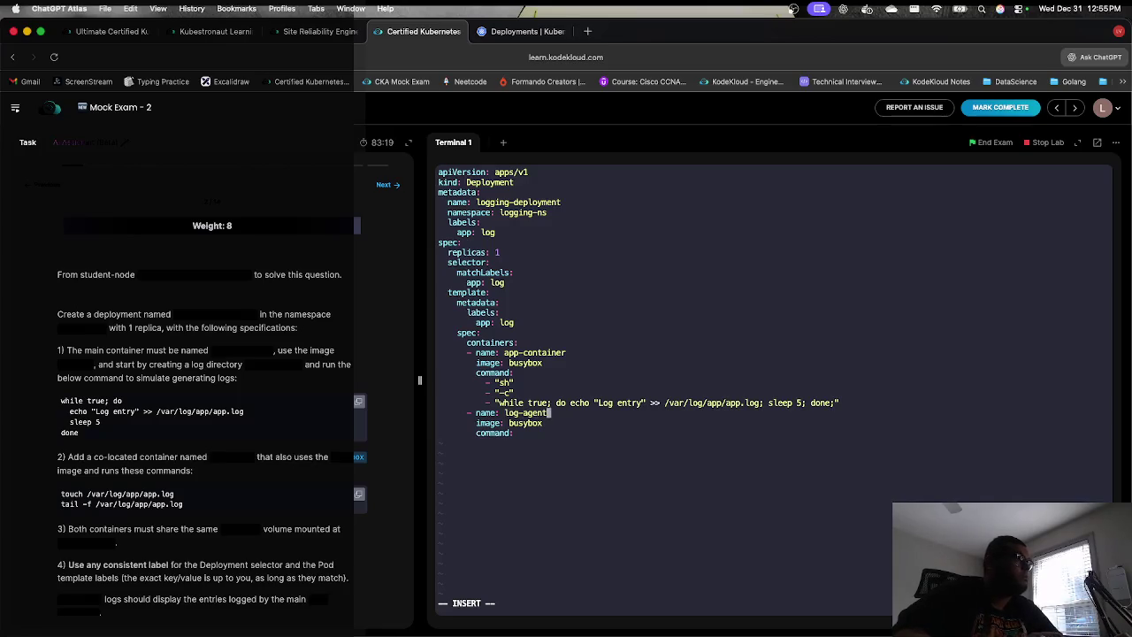
Step: Give log-agent the sh and -c command items followed by the task's touch command
key("Down")
key("Down")
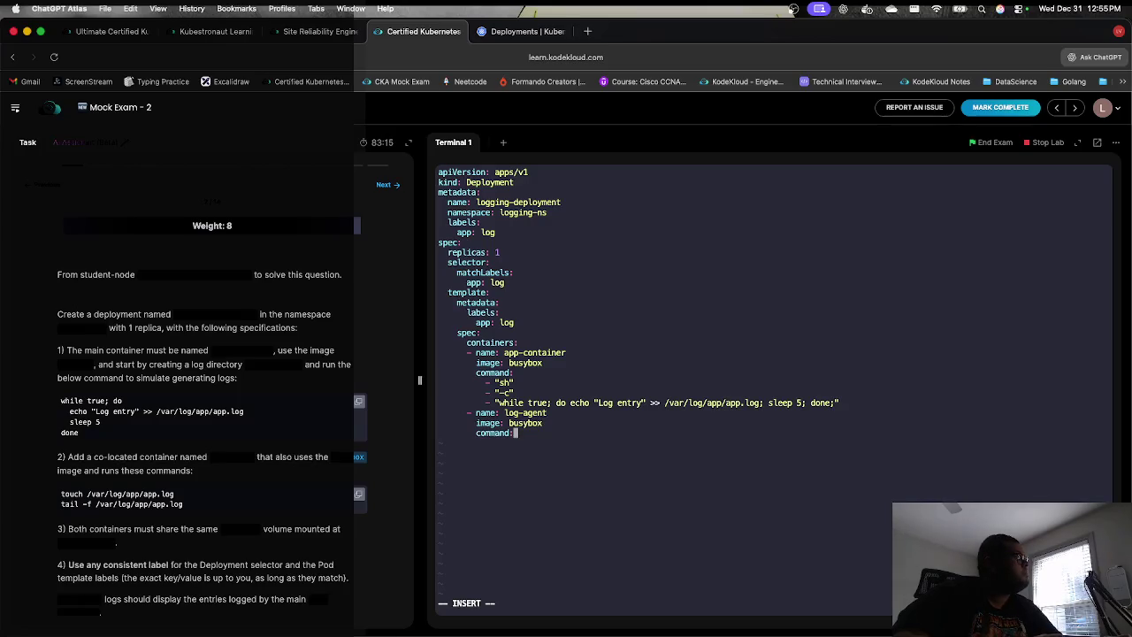
key("Return")
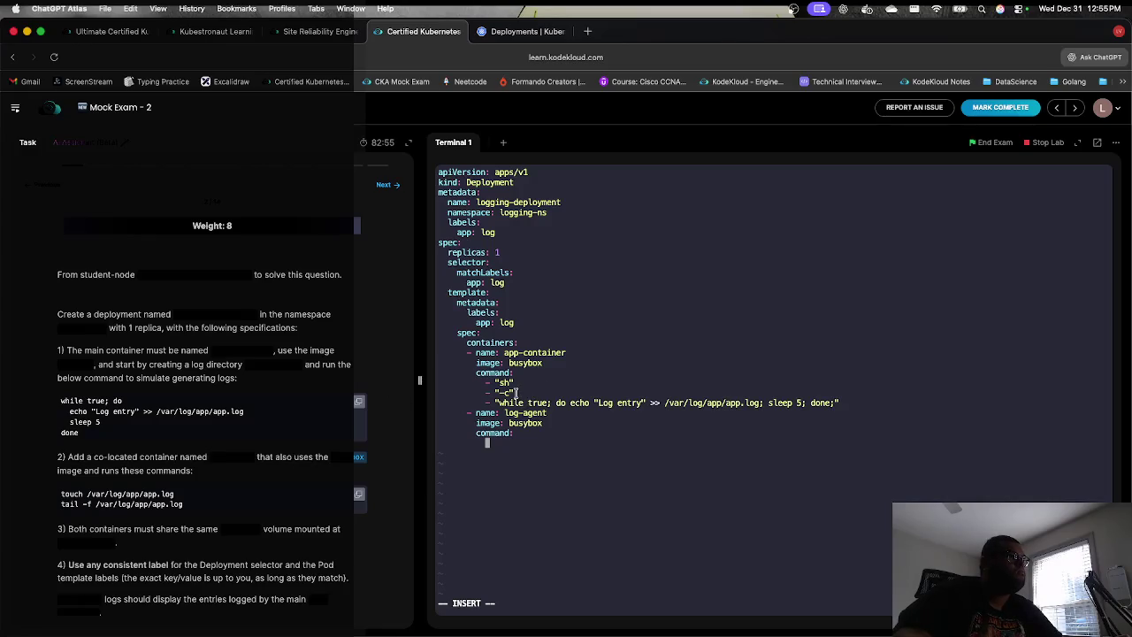
left_click_drag(495, 402, 485, 389)
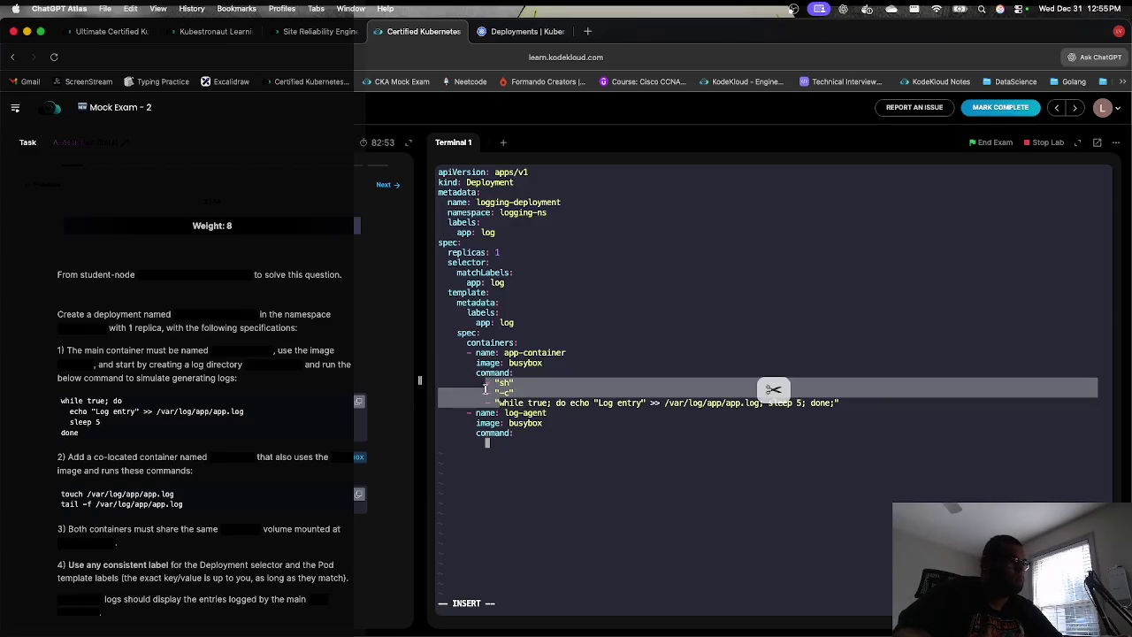
key("super+v")
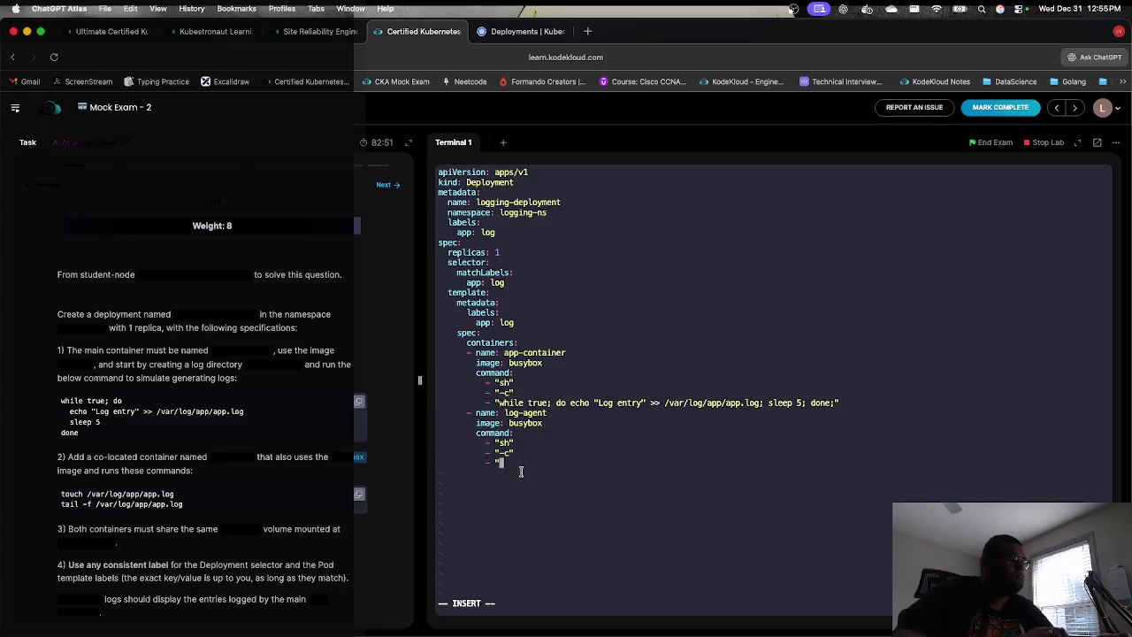
left_click_drag(164, 495, 52, 493)
key("super+c")
left_click(530, 493)
key("super+v")
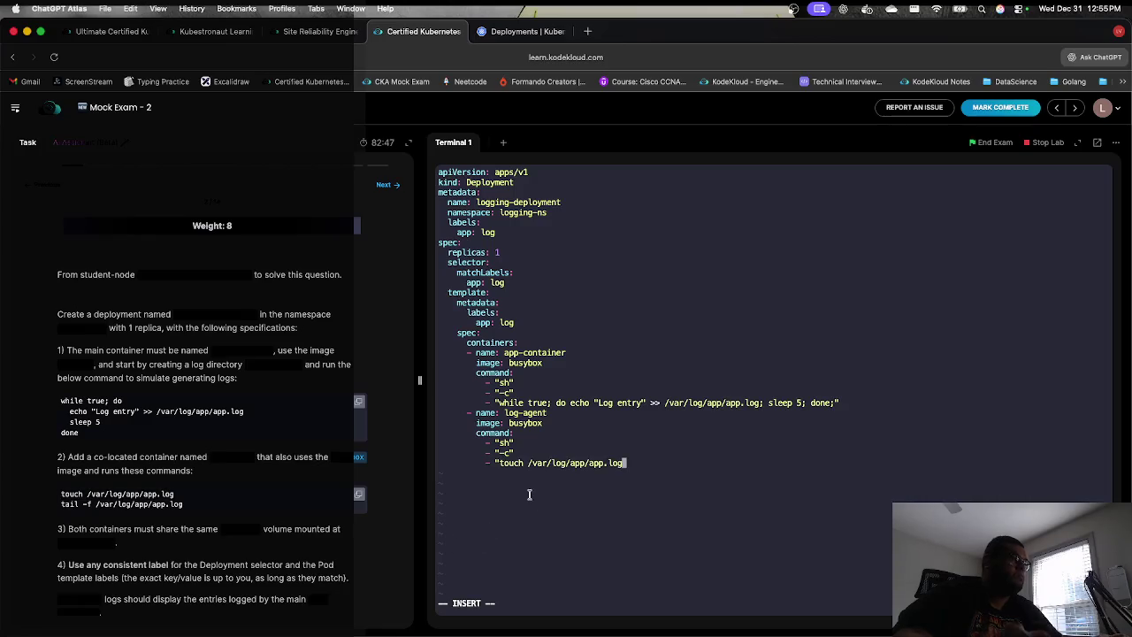
Step: Append a semicolon and the tail -f /var/log/app/app.log command, then close the quote
type(";")
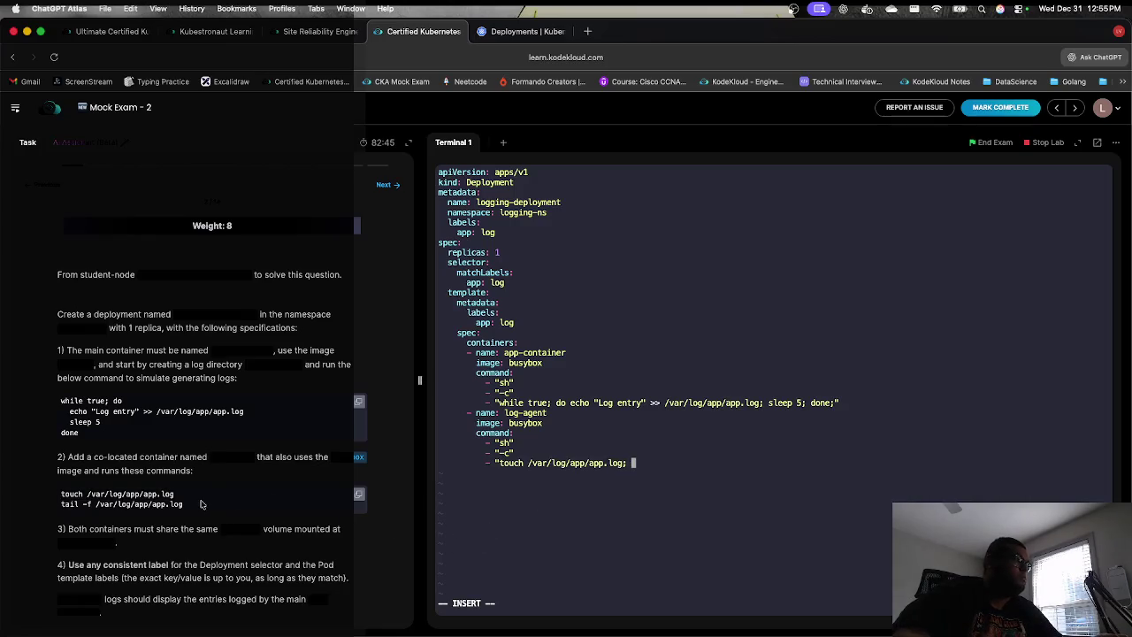
key("super+c")
left_click(596, 492)
key("super+v")
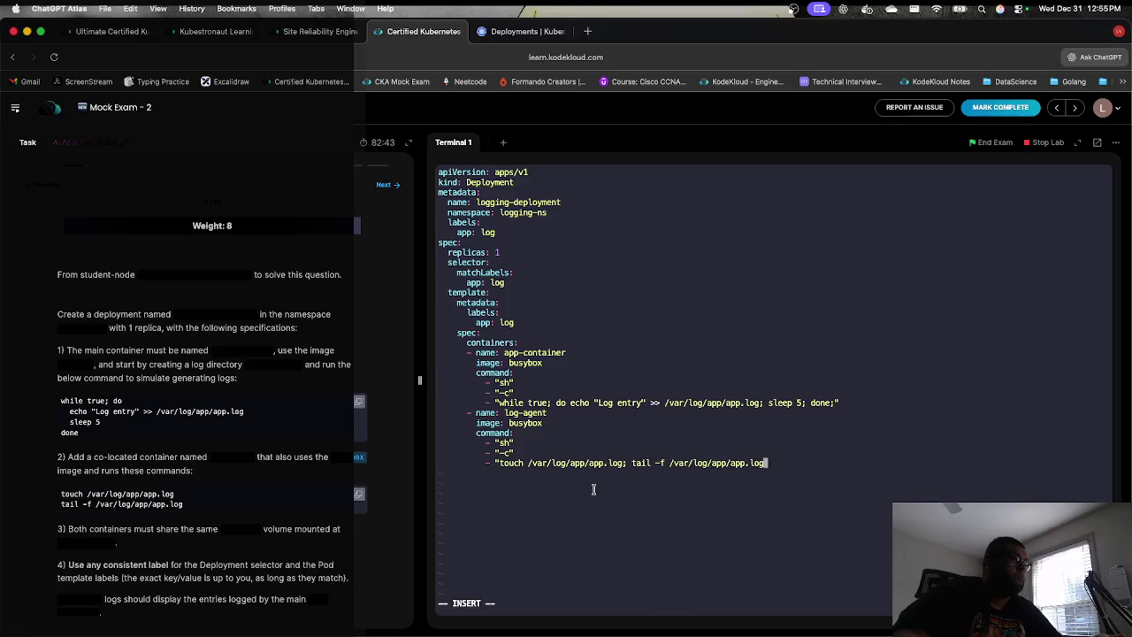
type("\"")
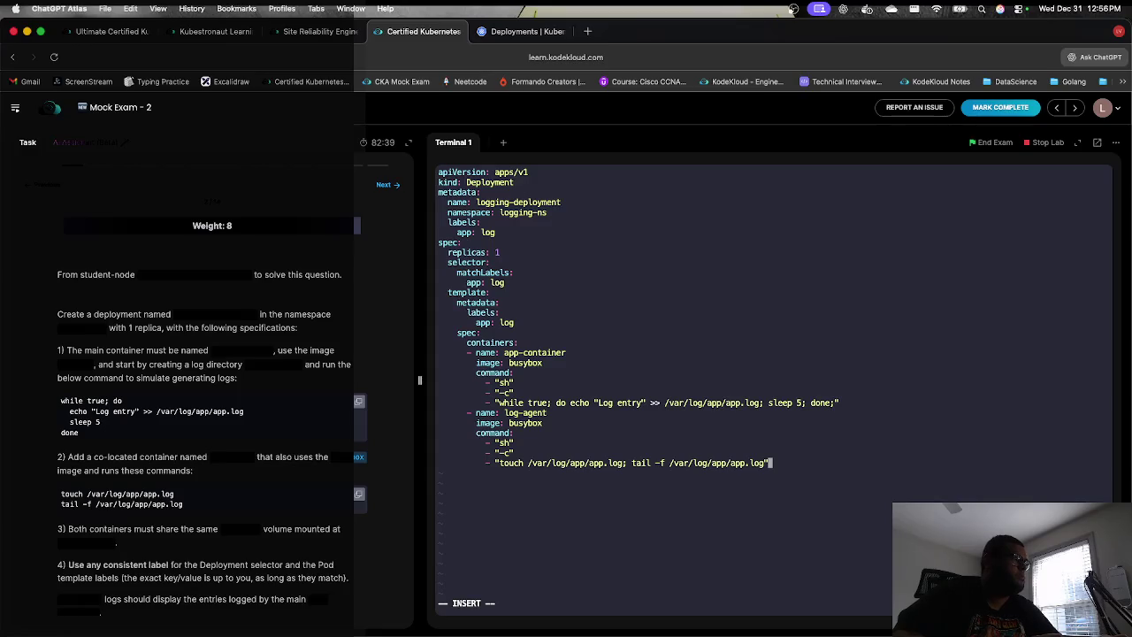
key("Return")
key("BackSpace")
key("BackSpace")
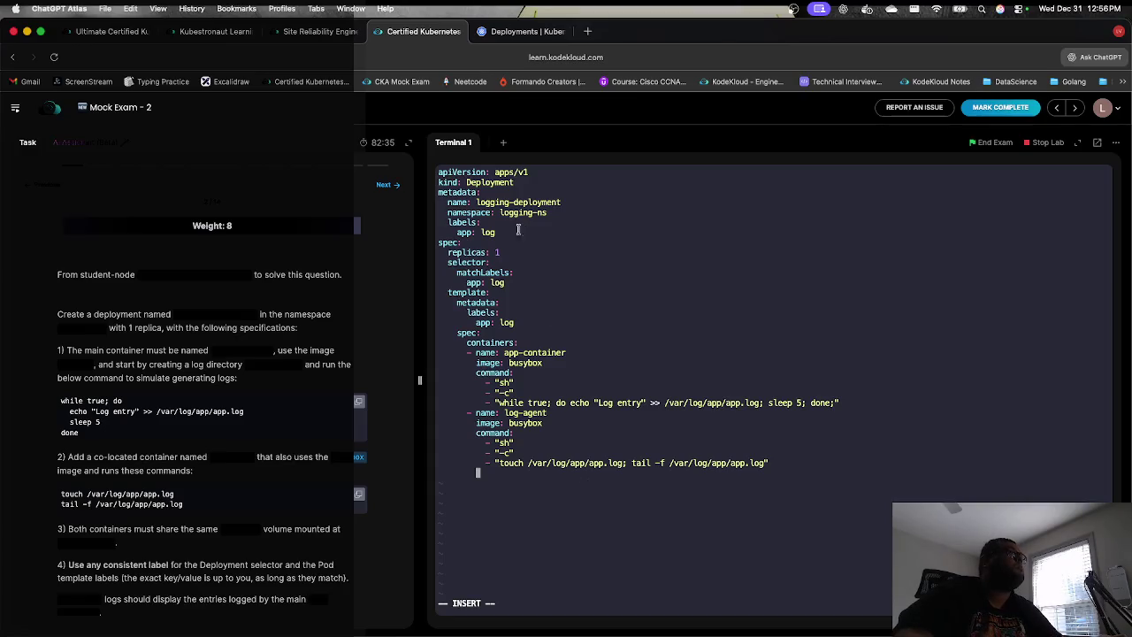
left_click(500, 34)
Step: Search the Kubernetes docs for 'container with volum' and open the Volumes page
key("super+f")
type("volume")
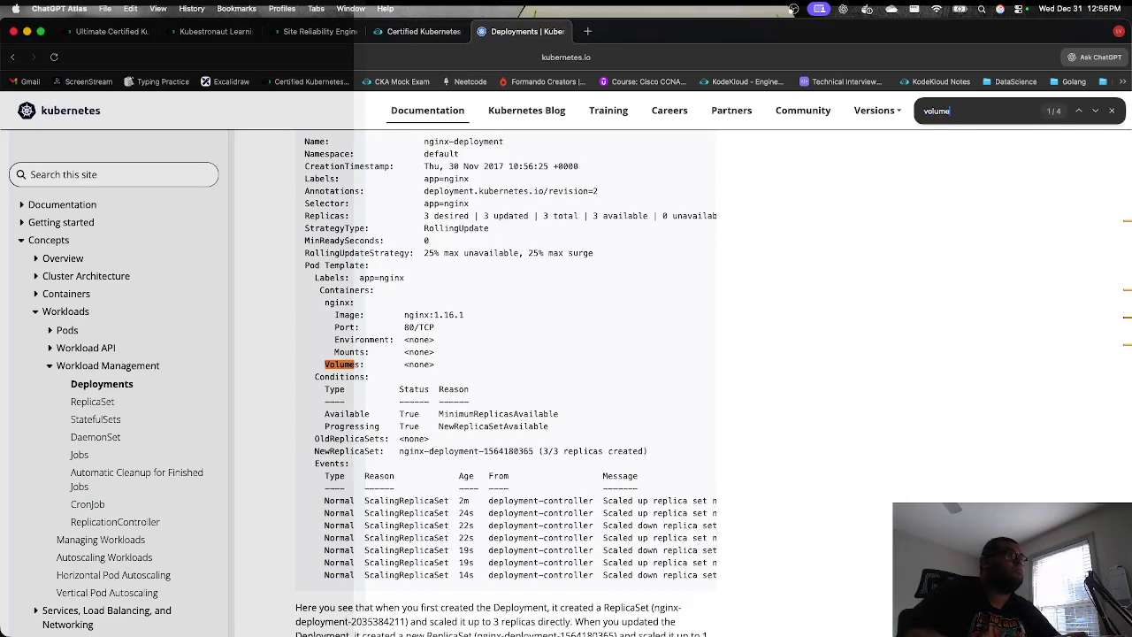
key("Return")
key("Return")
key("Return")
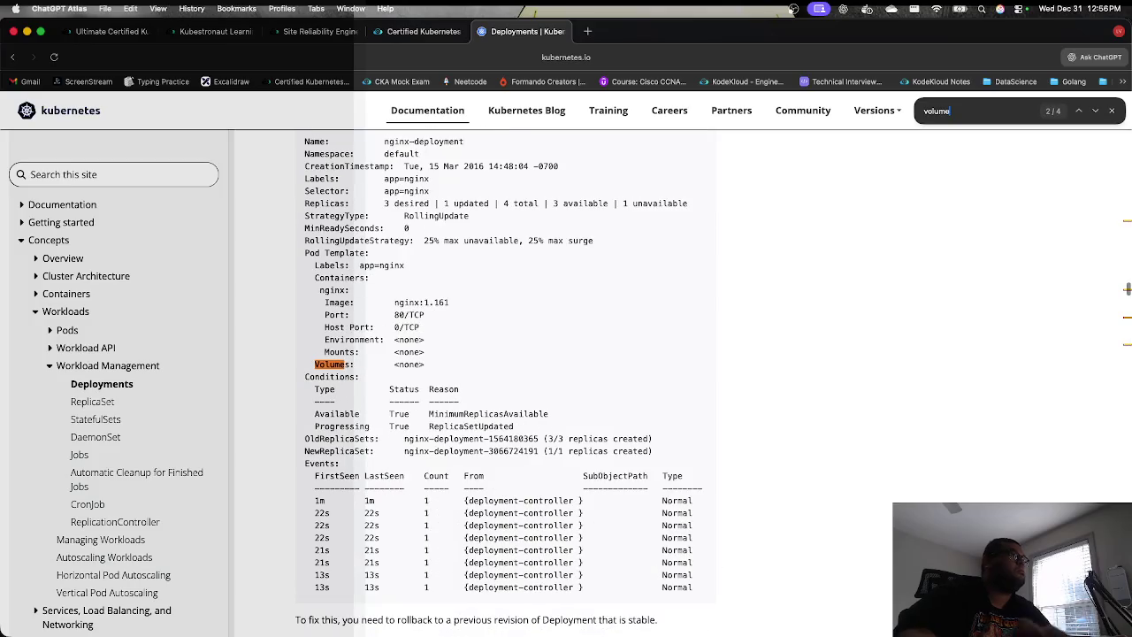
left_click(113, 174)
type("container with volum")
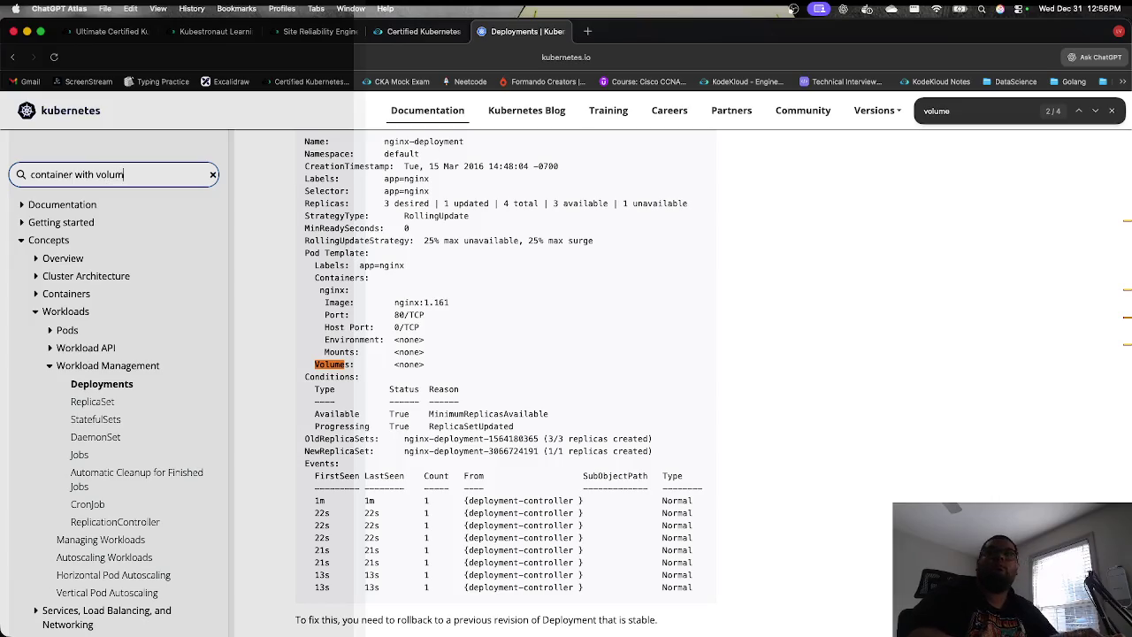
key("Return")
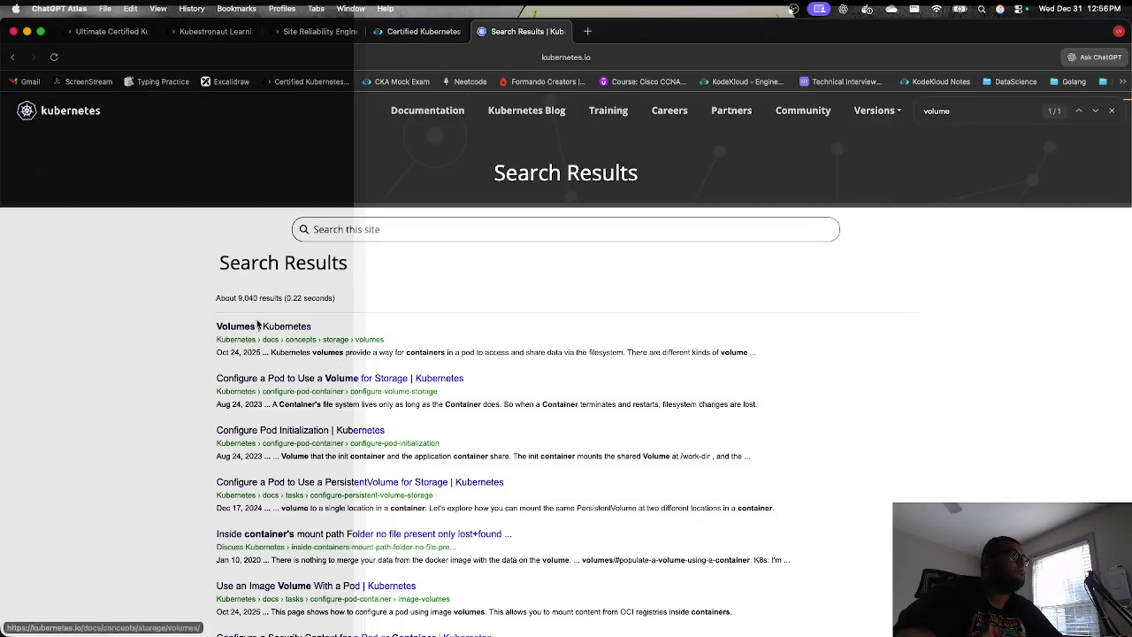
left_click(278, 329)
Step: Find 'empty' on the Volumes page and select the emptyDir example's volumes block
scroll(345, 358, "down", 5)
scroll(345, 358, "down", 15)
scroll(361, 376, "up", 3)
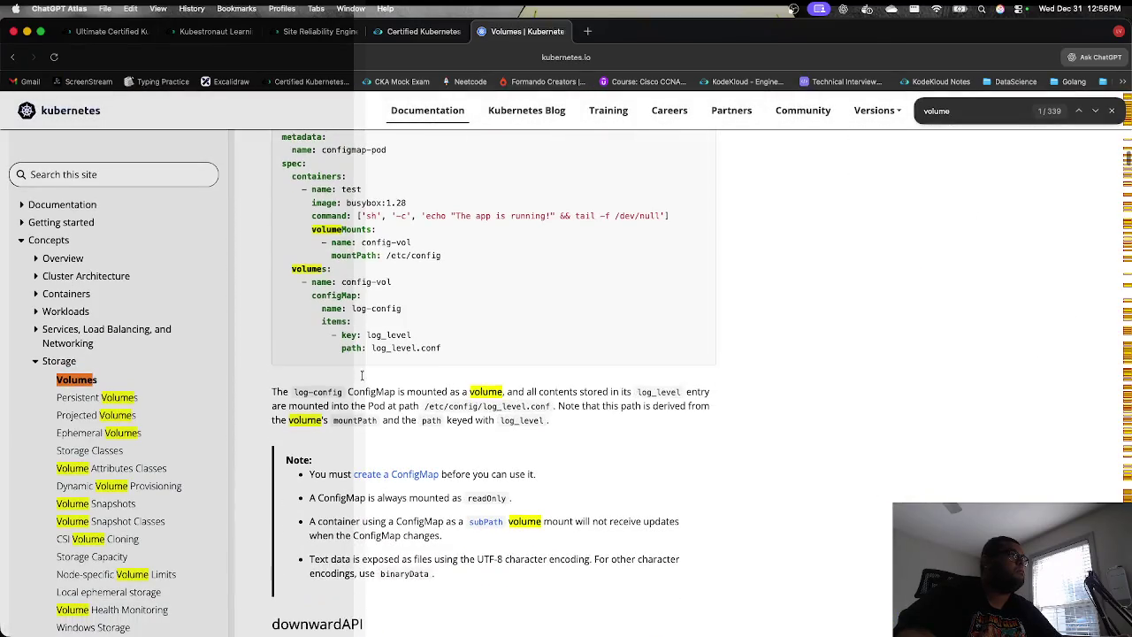
scroll(420, 352, "up", 5)
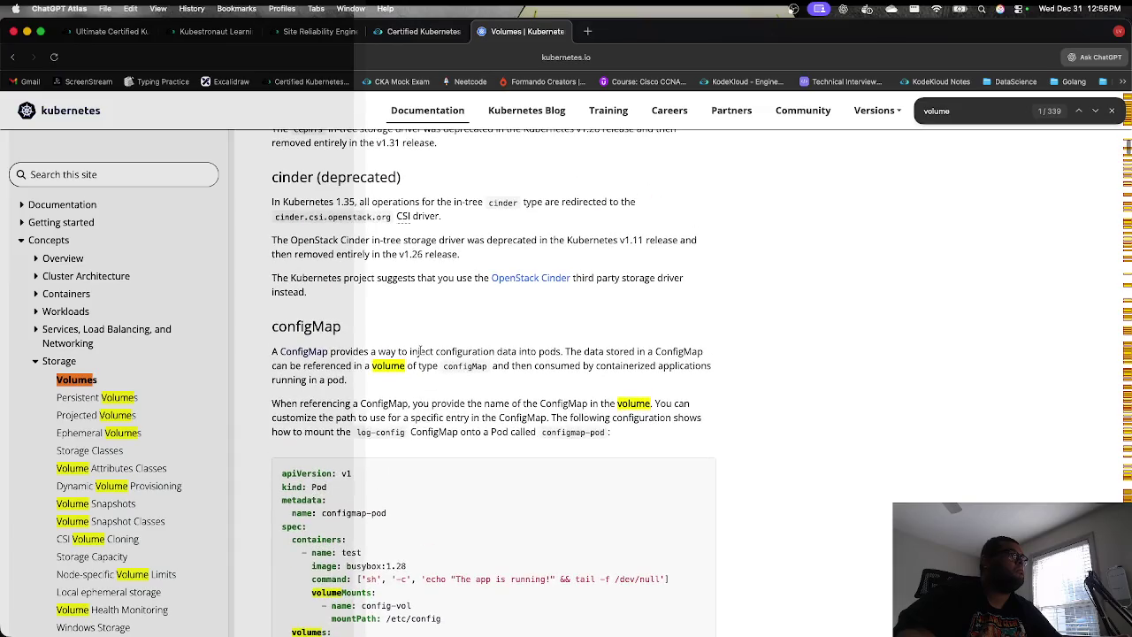
scroll(420, 351, "down", 3)
type("emp")
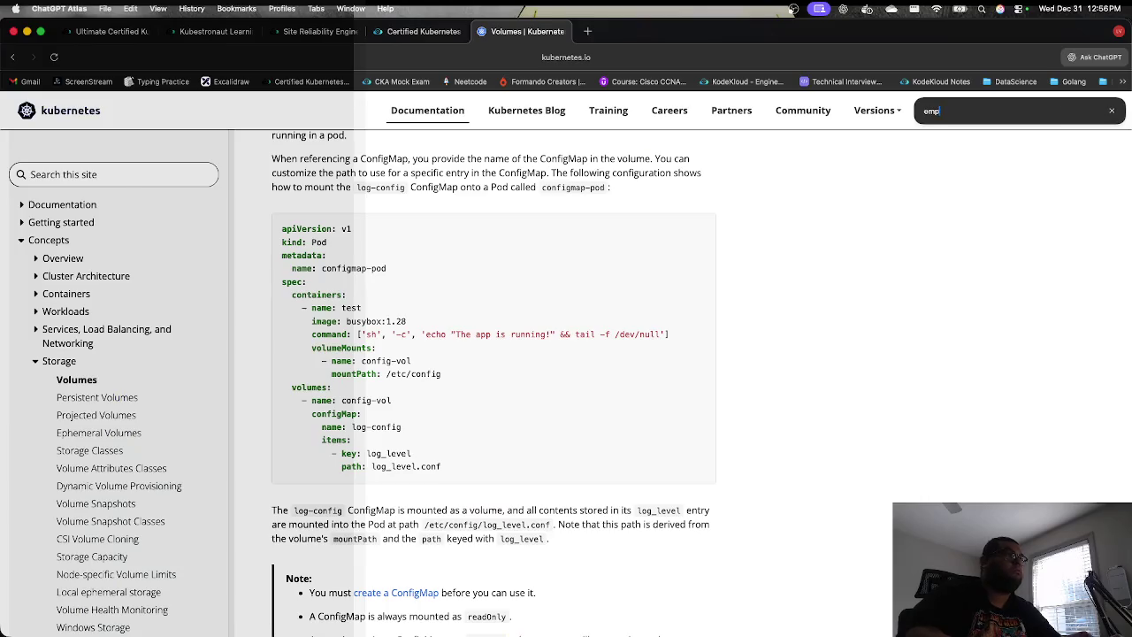
type("ty")
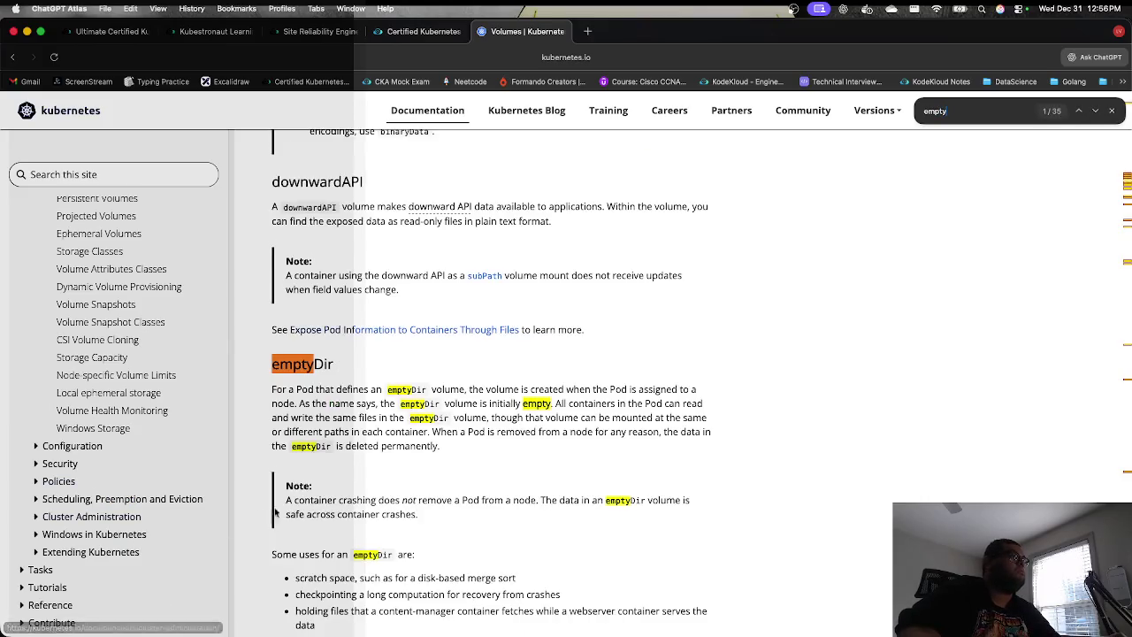
scroll(353, 489, "down", 5)
mouse_move(393, 501)
left_mouse_down()
mouse_move(292, 480)
mouse_move(289, 466)
left_mouse_up()
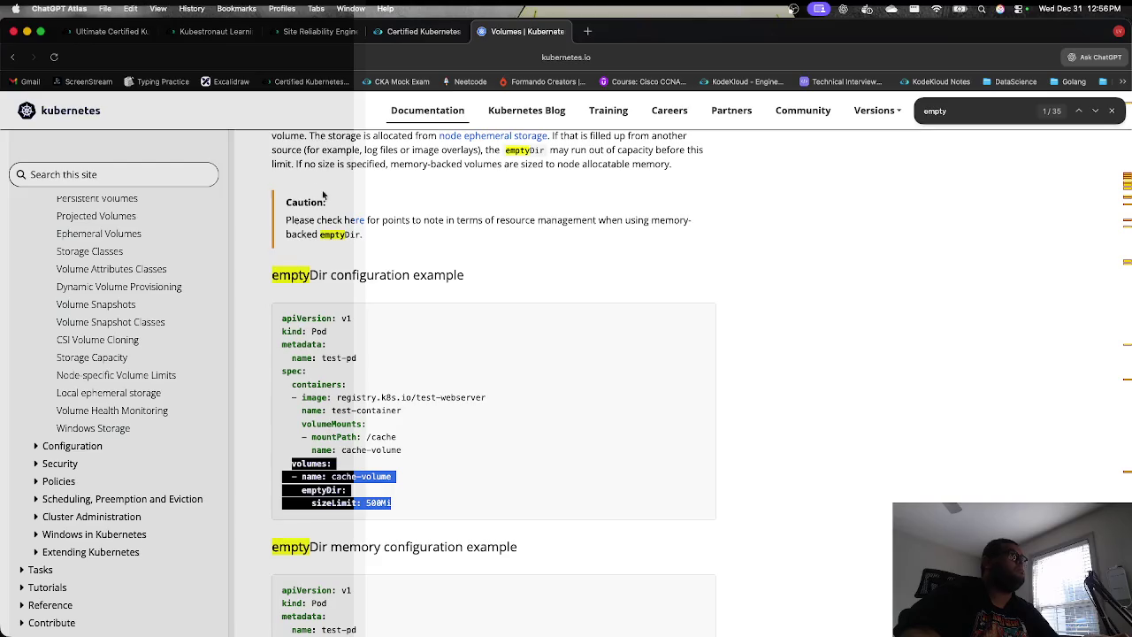
left_click(420, 31)
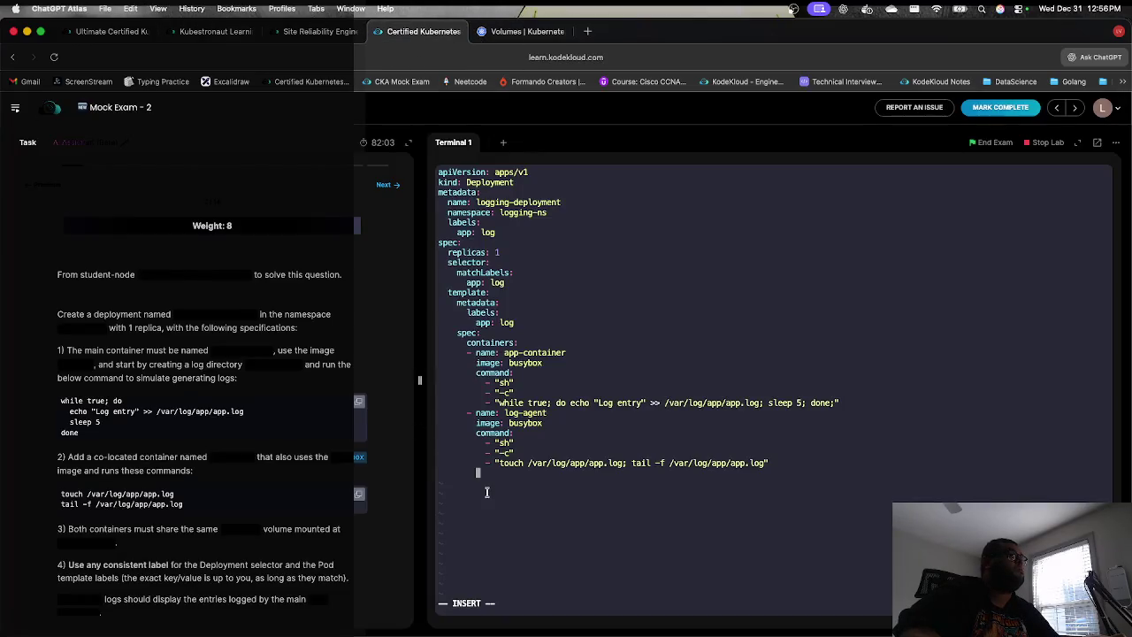
Step: Paste the volumes block below log-agent and match its indentation to the docs example
key("BackSpace")
key("BackSpace")
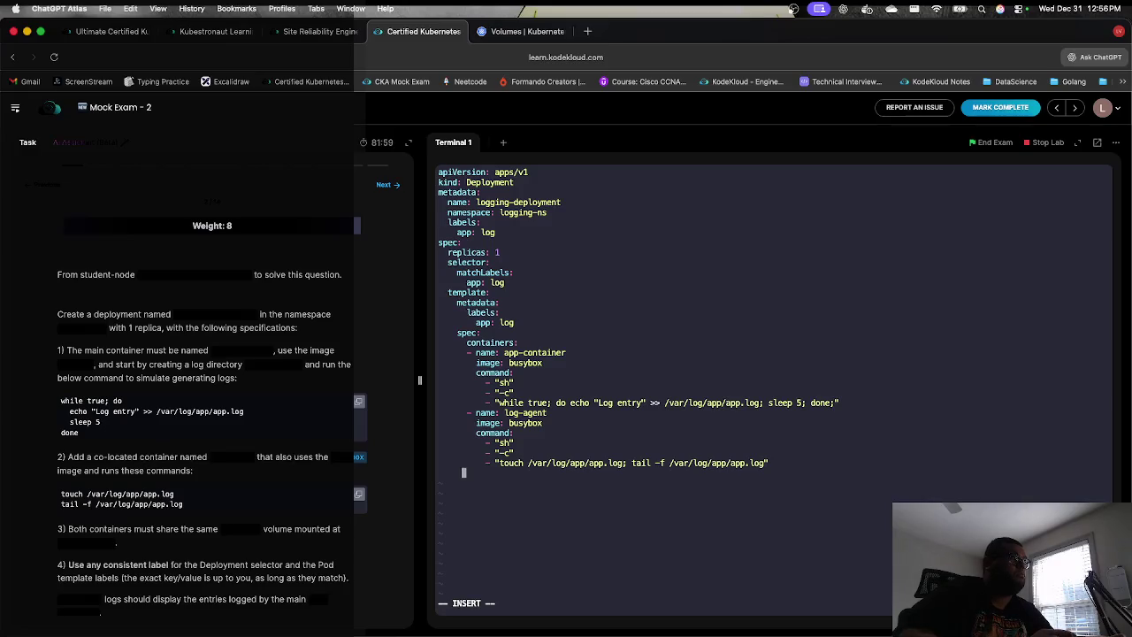
key("super+v")
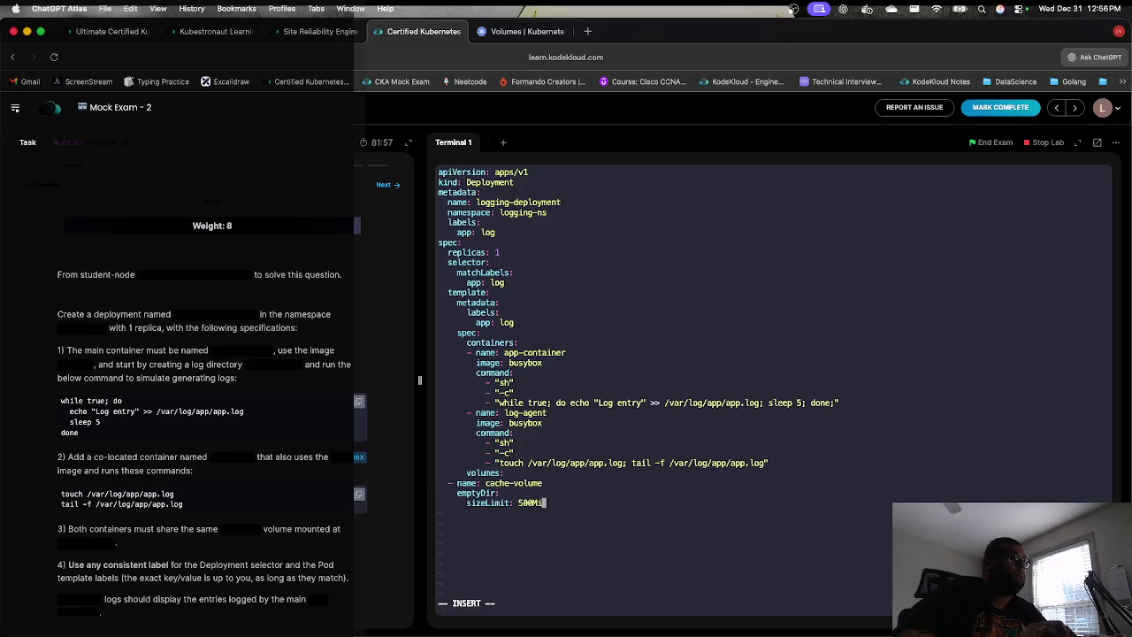
key("Up")
key("Up")
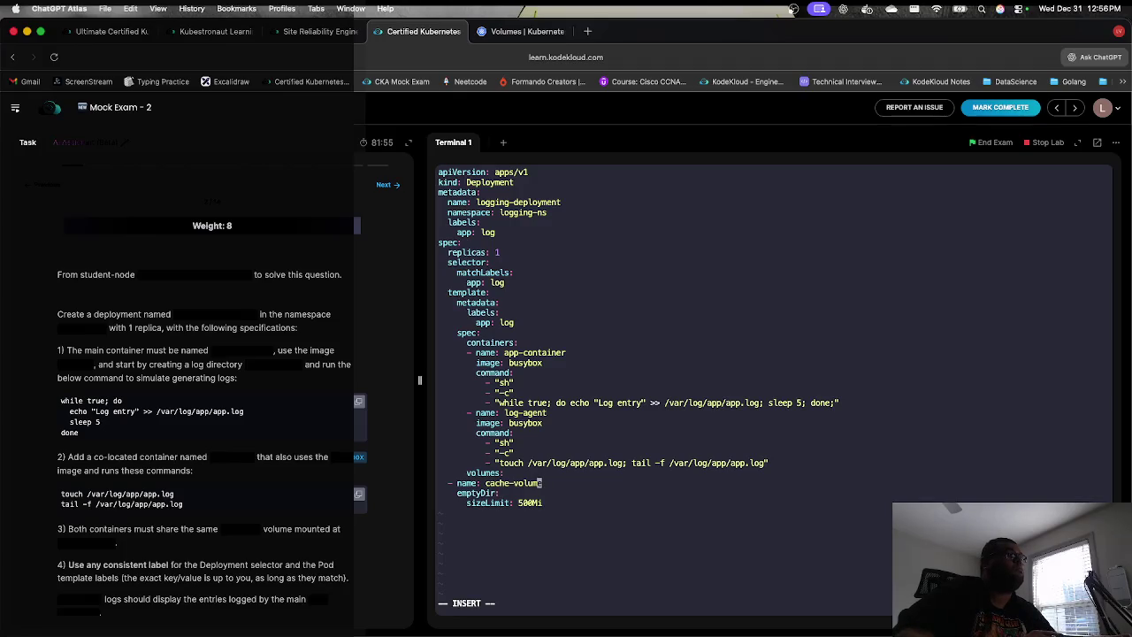
key("Left")
key("Left")
key("Left")
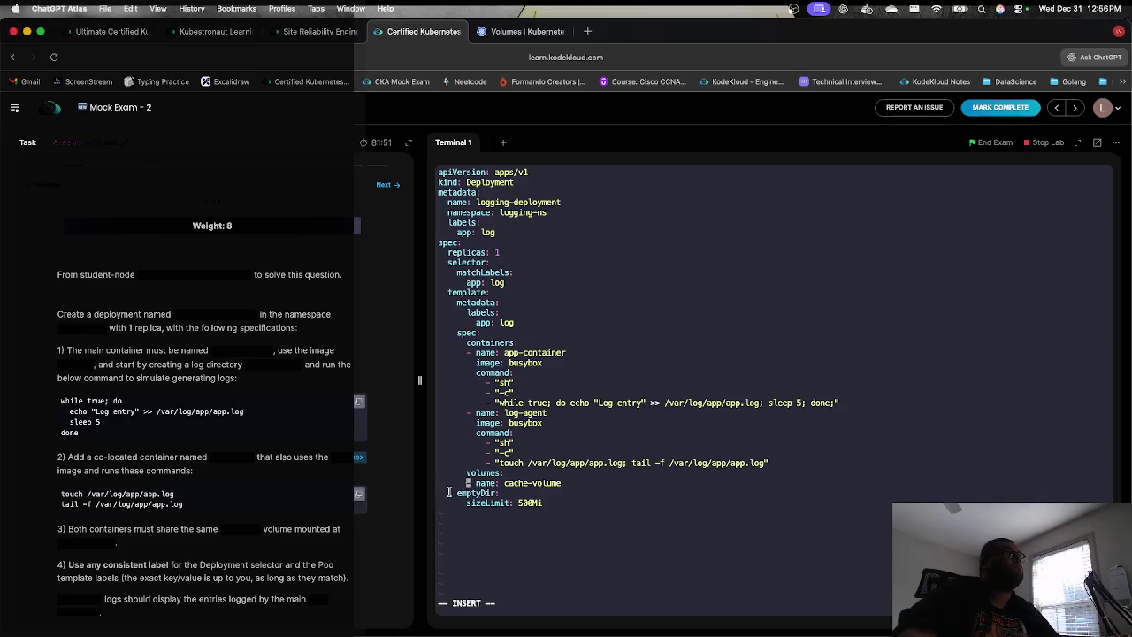
left_click(531, 31)
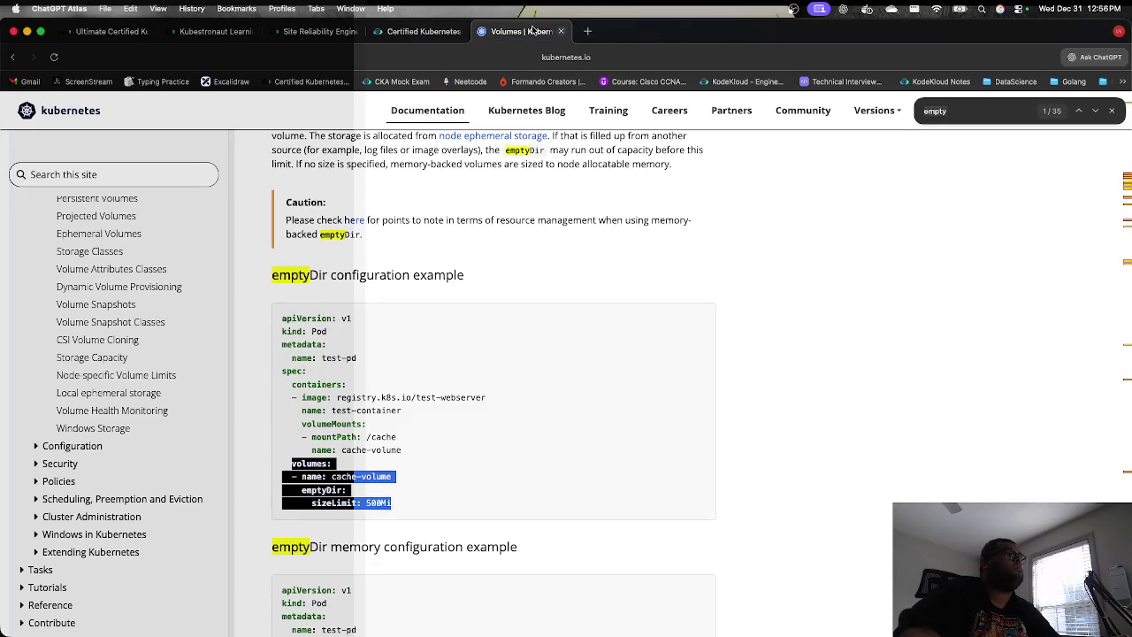
left_click(417, 31)
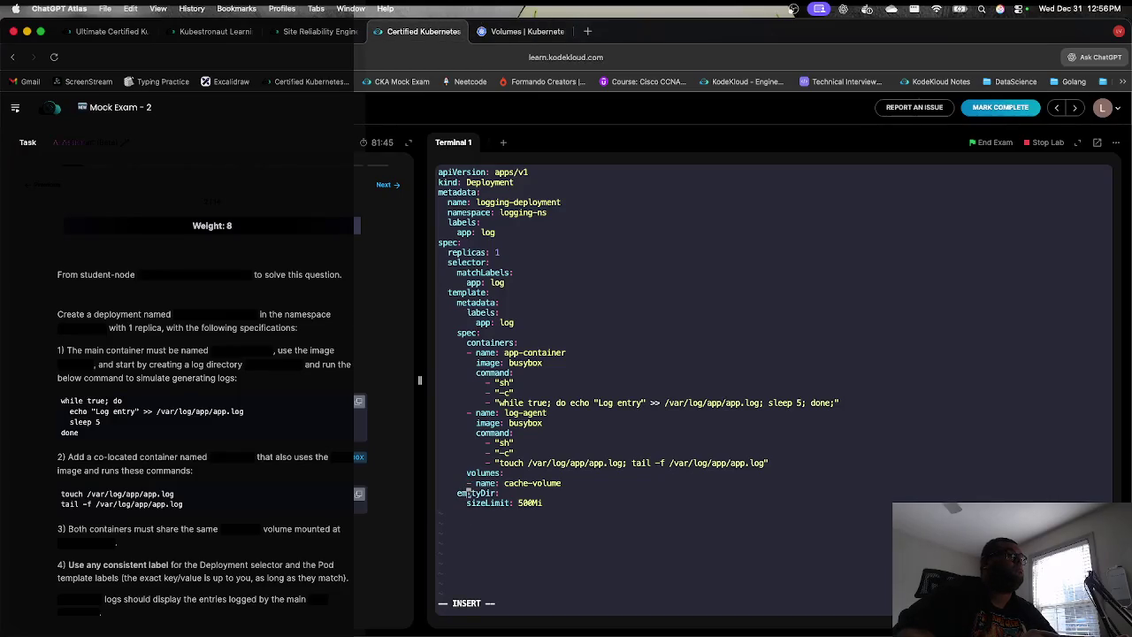
key("Left")
key("Left")
key("Down")
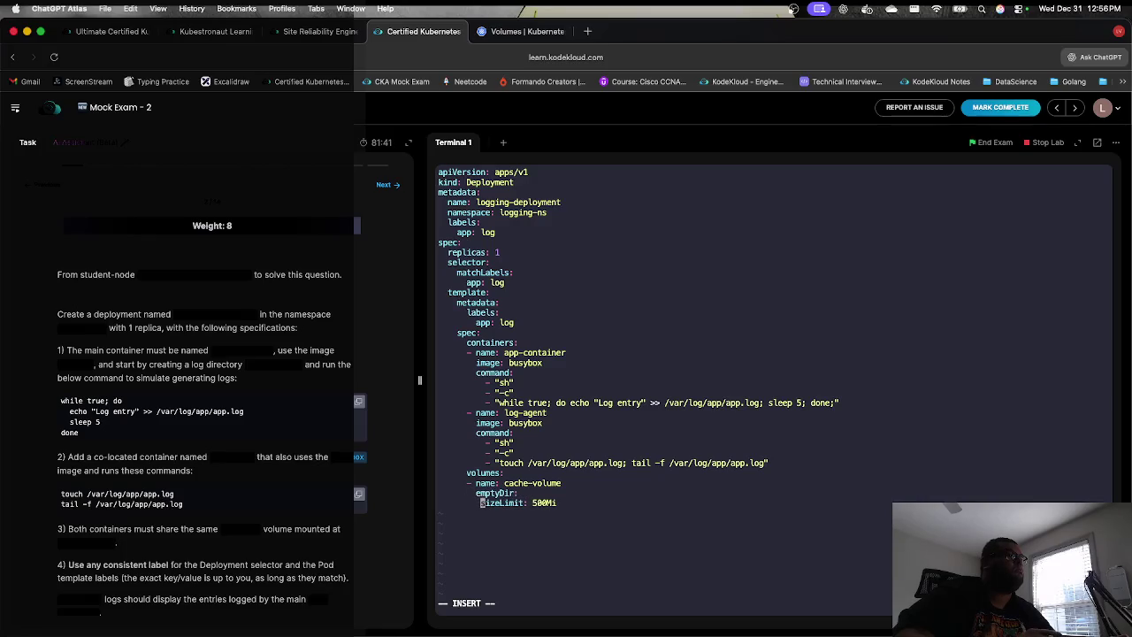
left_click(496, 35)
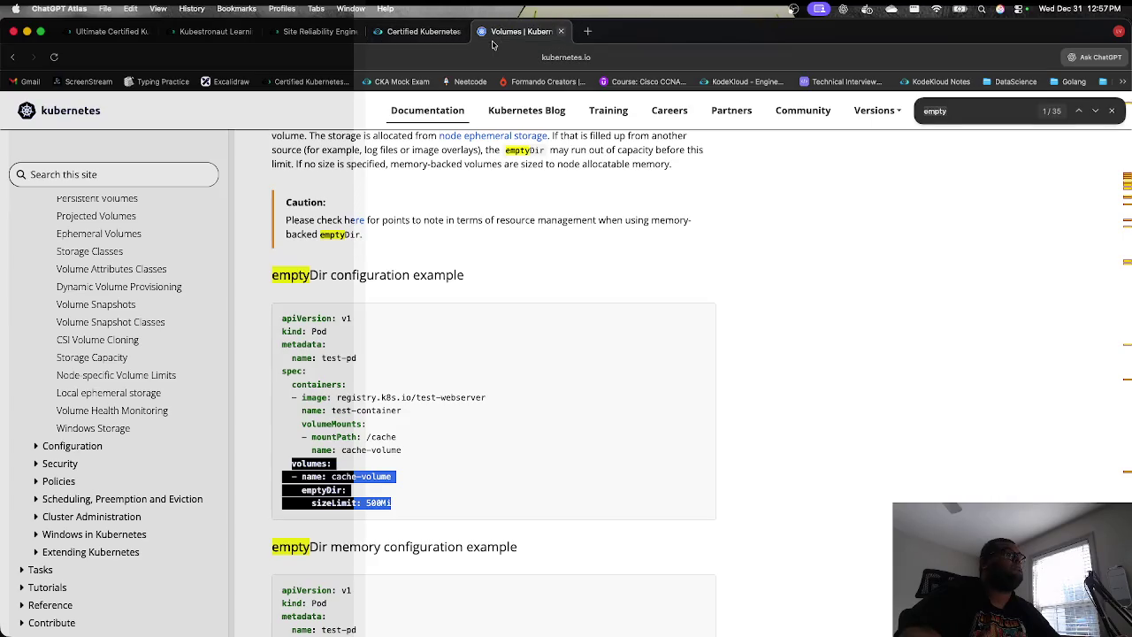
left_click(438, 37)
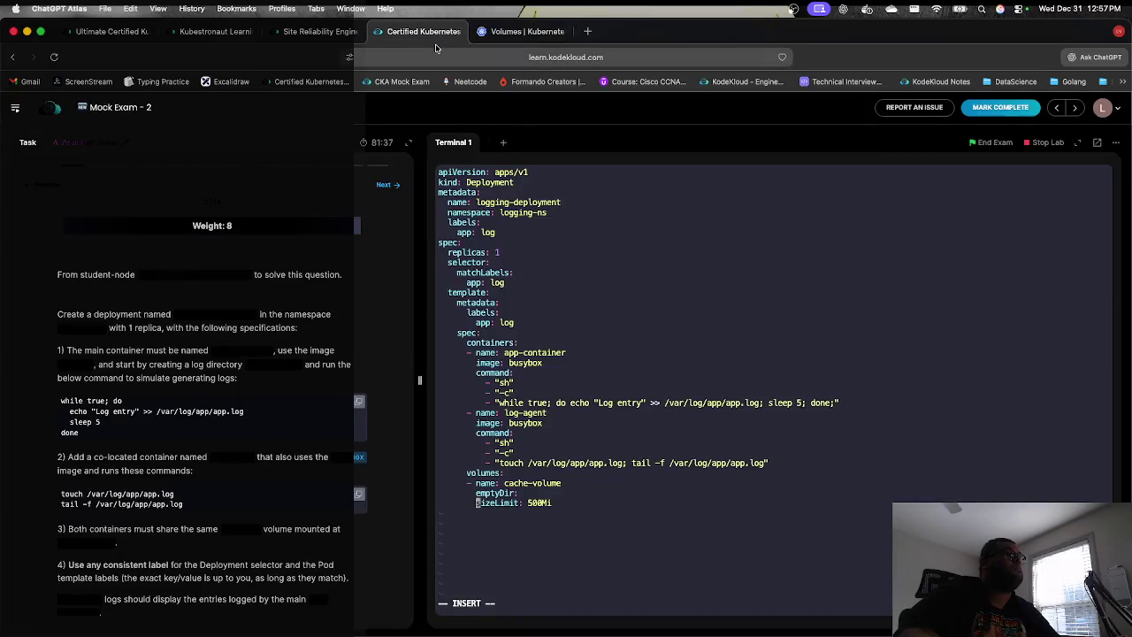
left_click(501, 36)
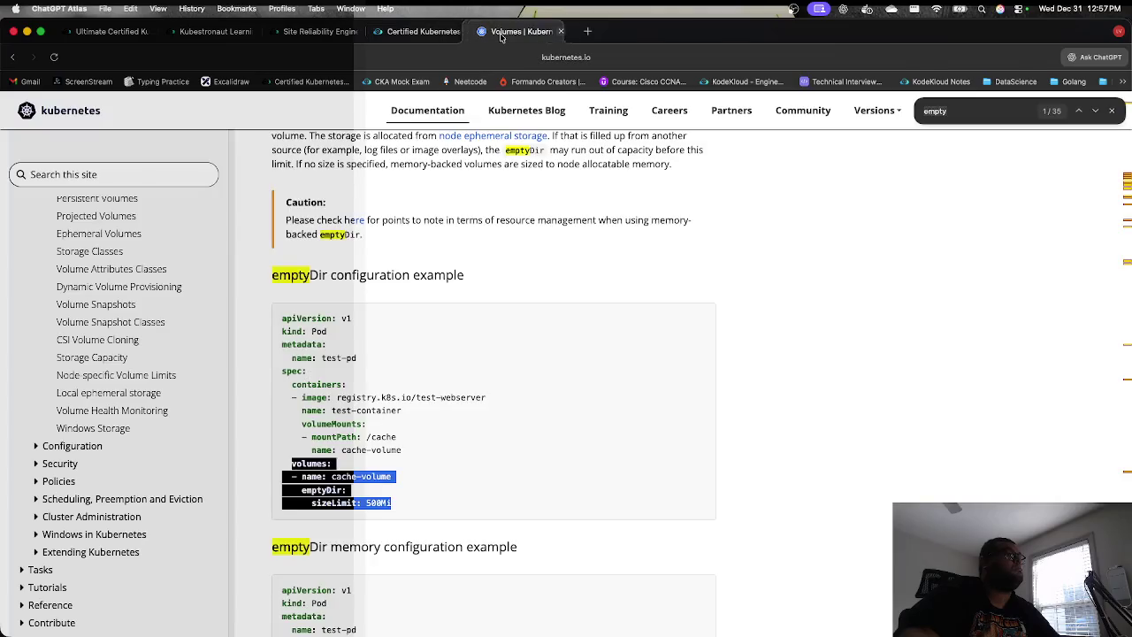
left_click(426, 33)
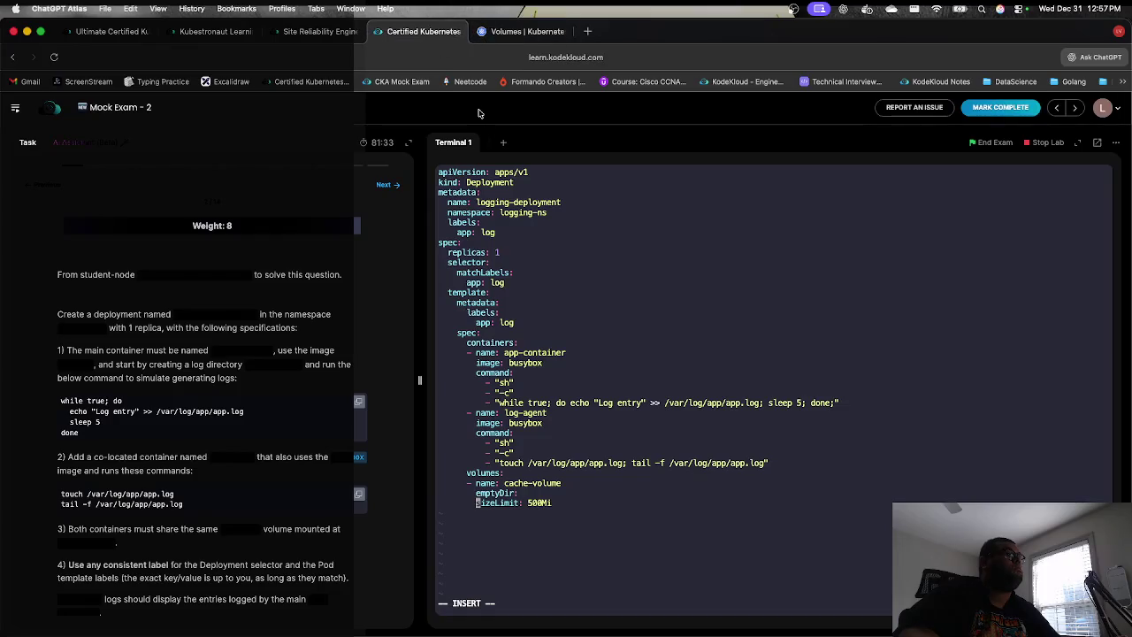
type("dd")
Step: Delete the sizeLimit: 500Mi line and set emptyDir to {}
key("Escape")
key("d")
key("d")
key("k")
key("w")
key("w")
key("j")
key("A")
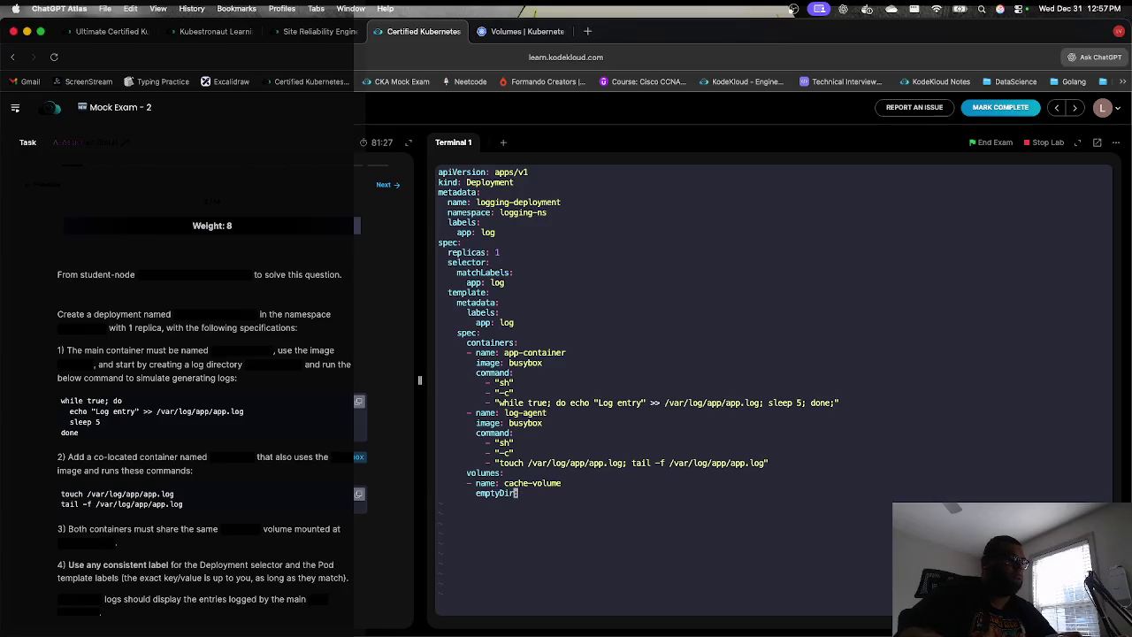
type("A ")
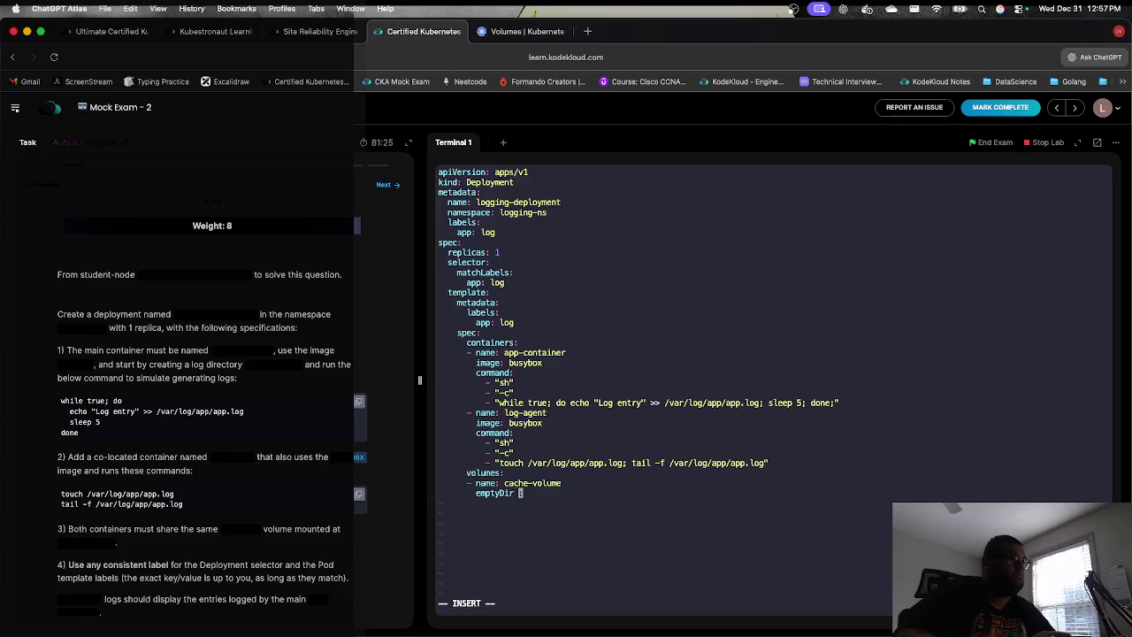
type(" {}")
key("Escape")
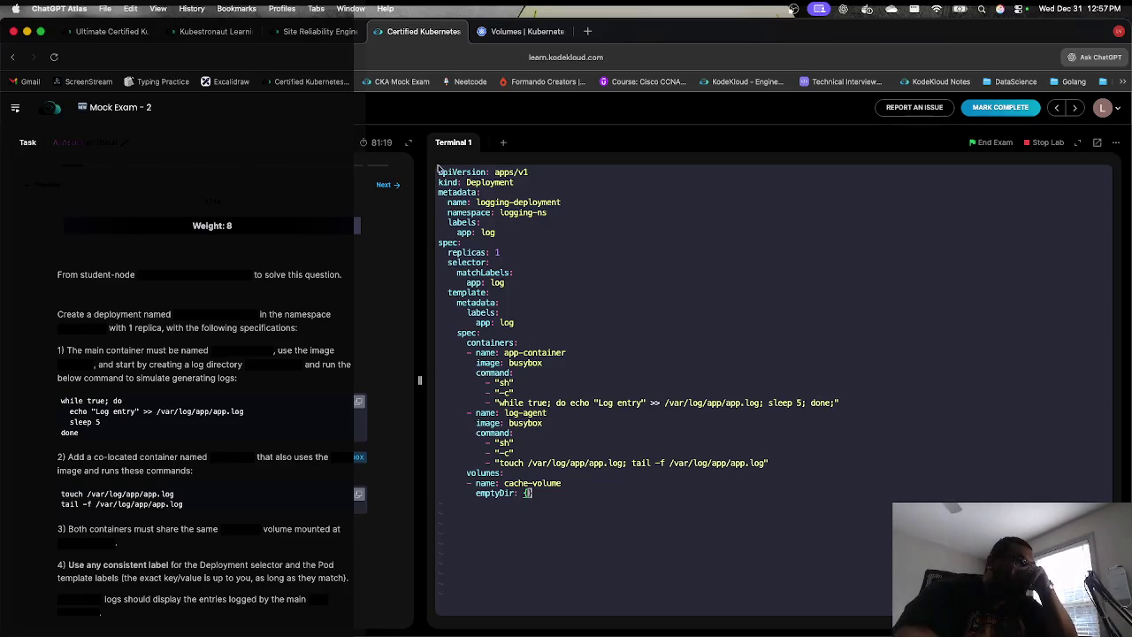
Step: Rename the volume from cache-volume to log-volume
left_click(529, 483)
key("i")
key("BackSpace")
key("BackSpace")
key("BackSpace")
type("log")
key("Escape")
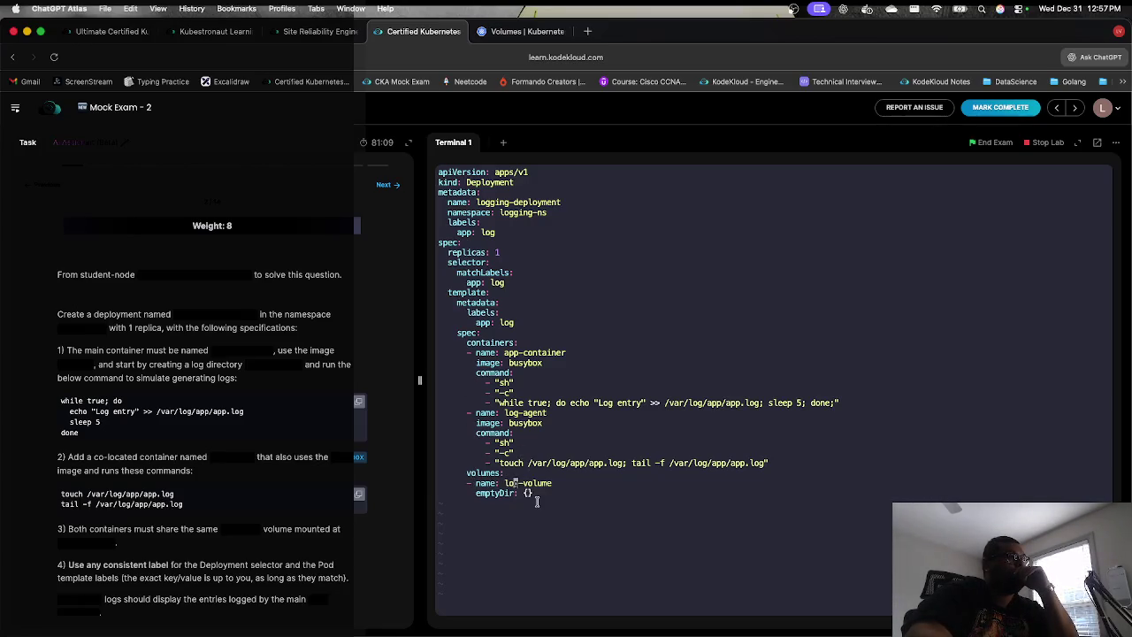
left_click(513, 32)
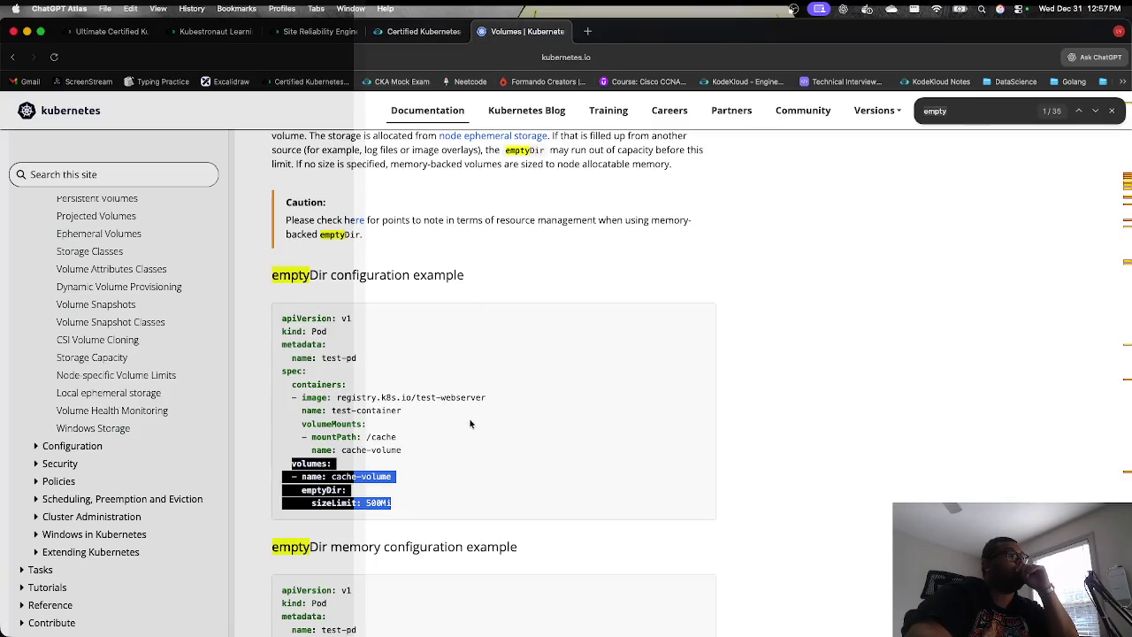
Step: Copy the emptyDir example's volumeMounts lines and skim the further volume types below
left_click_drag(402, 450, 303, 431)
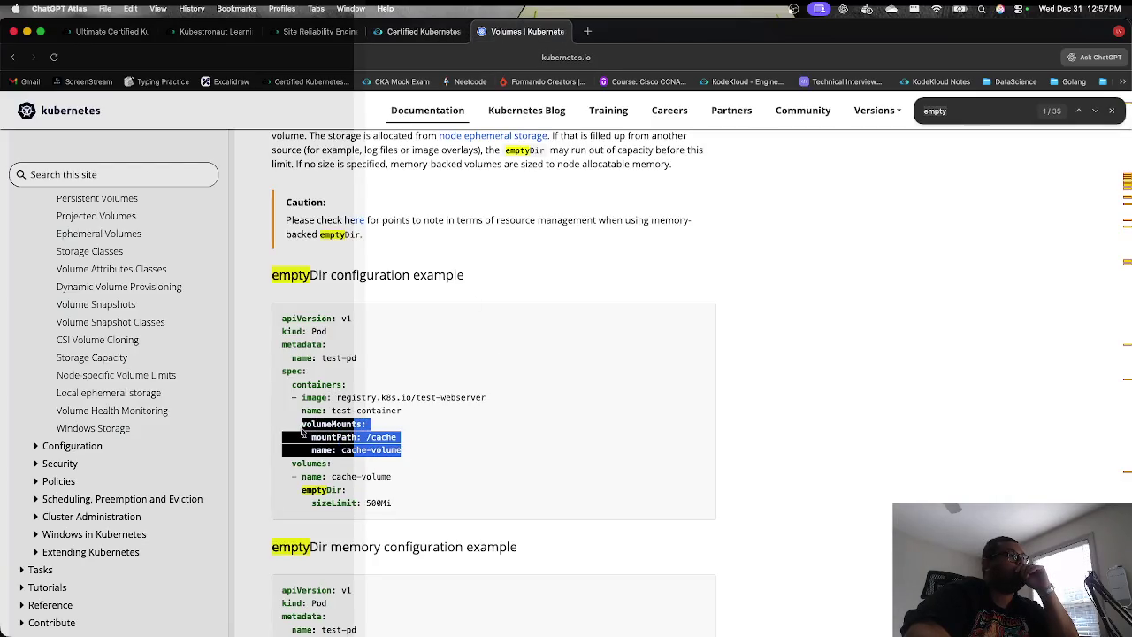
right_click(311, 425)
left_click(323, 433)
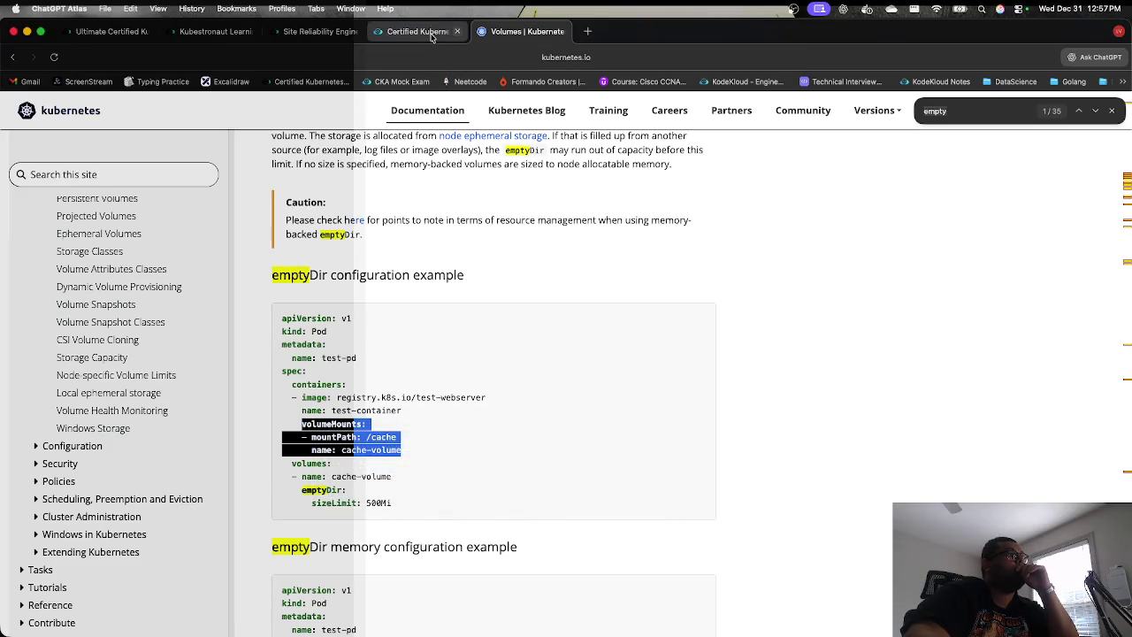
scroll(452, 329, "down", 3)
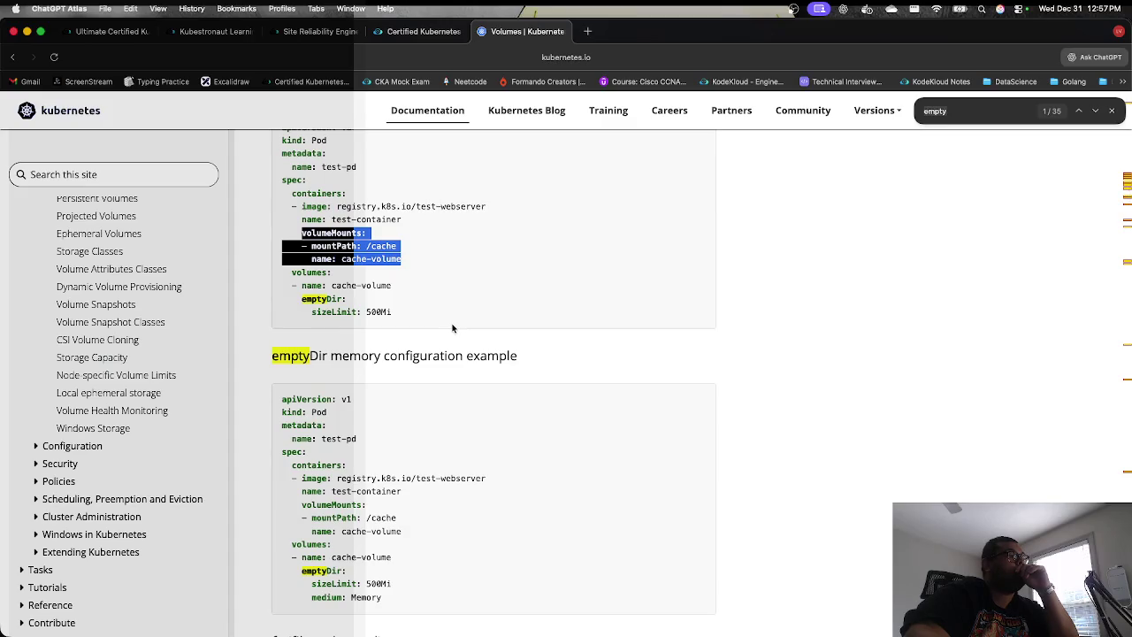
scroll(452, 328, "down", 9)
scroll(452, 328, "down", 20)
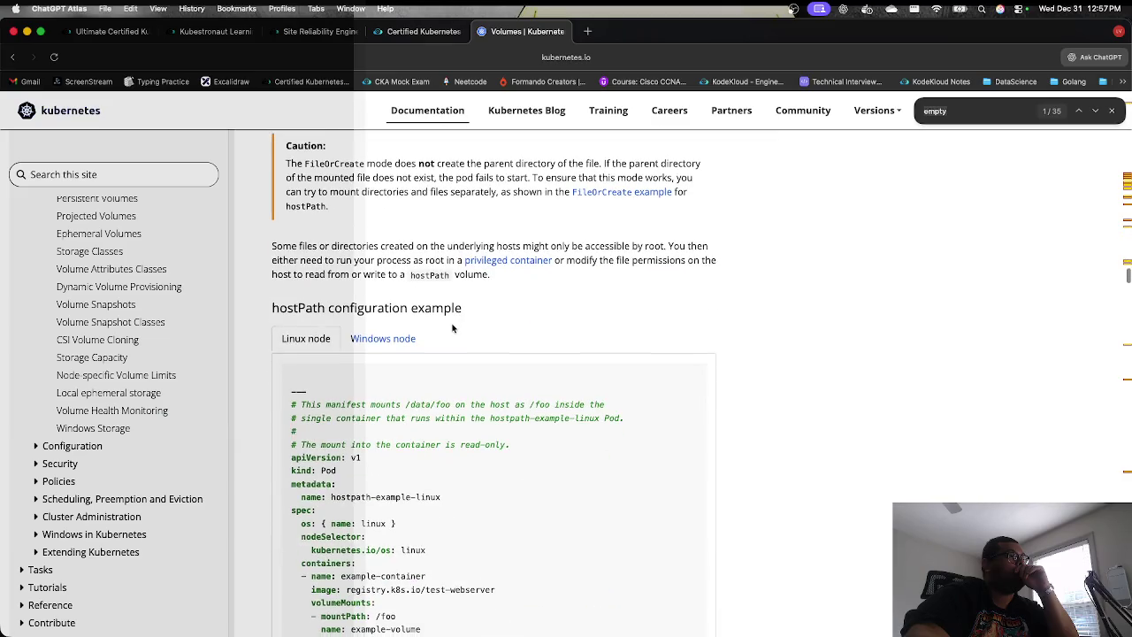
scroll(452, 329, "down", 6)
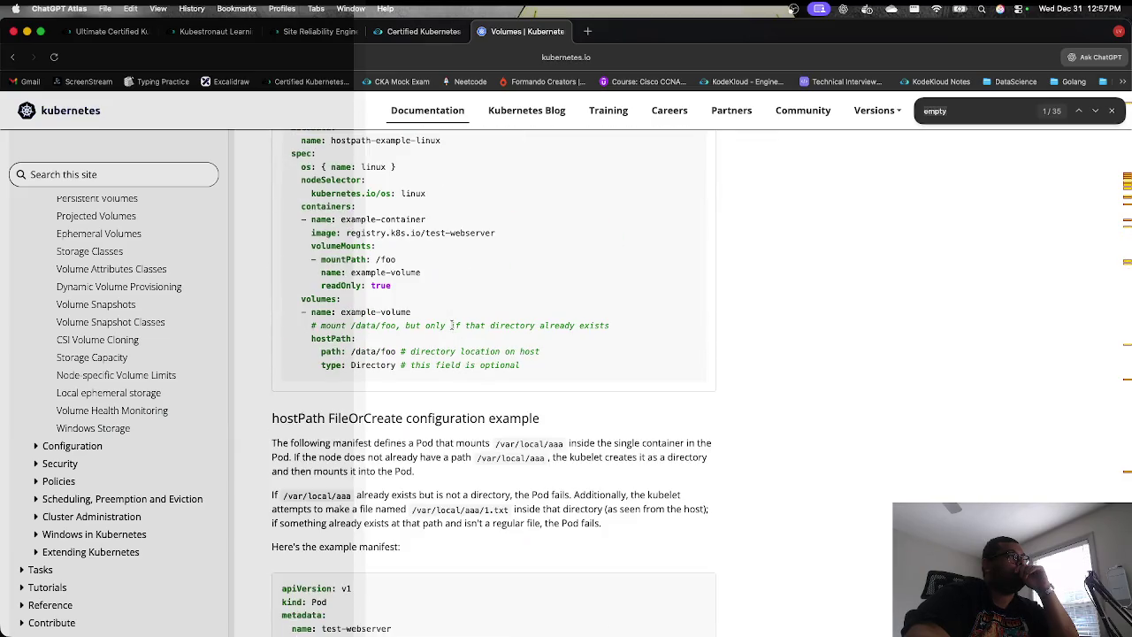
scroll(452, 326, "down", 9)
scroll(452, 328, "down", 9)
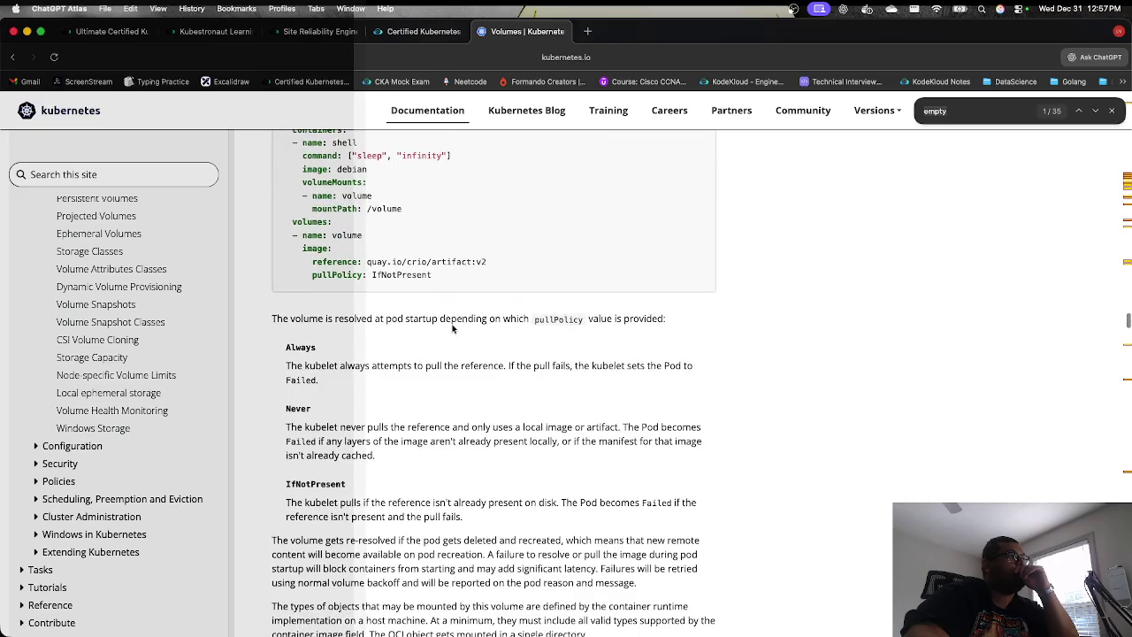
scroll(452, 328, "down", 15)
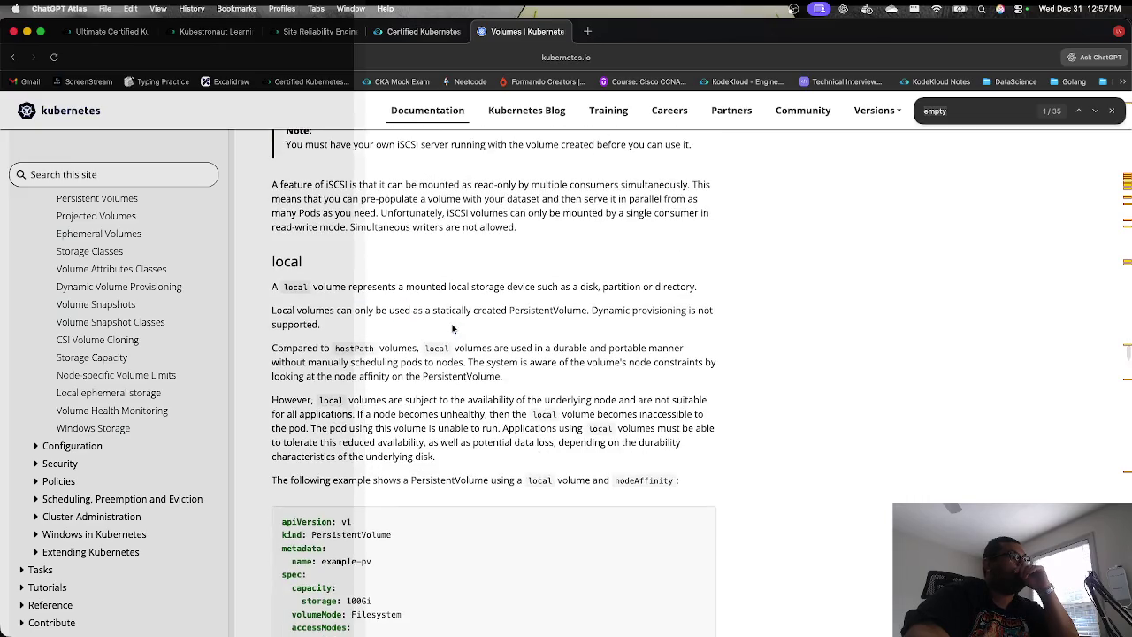
left_click(425, 32)
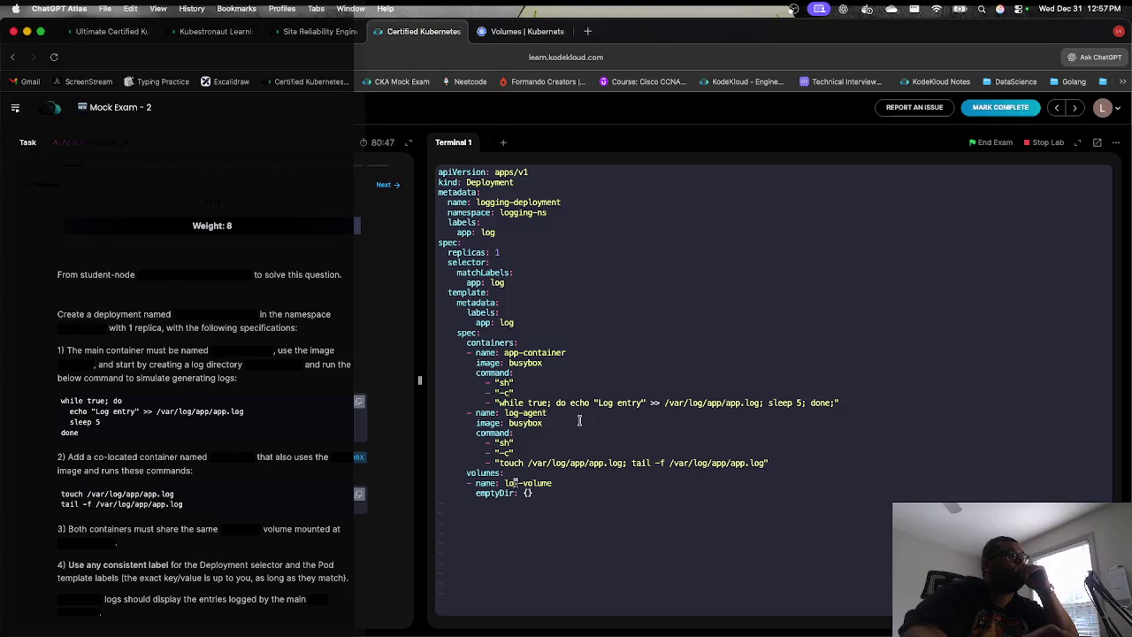
Step: Paste a volumeMounts block above log-agent's command and fix its indentation
key("Up")
key("Up")
key("Up")
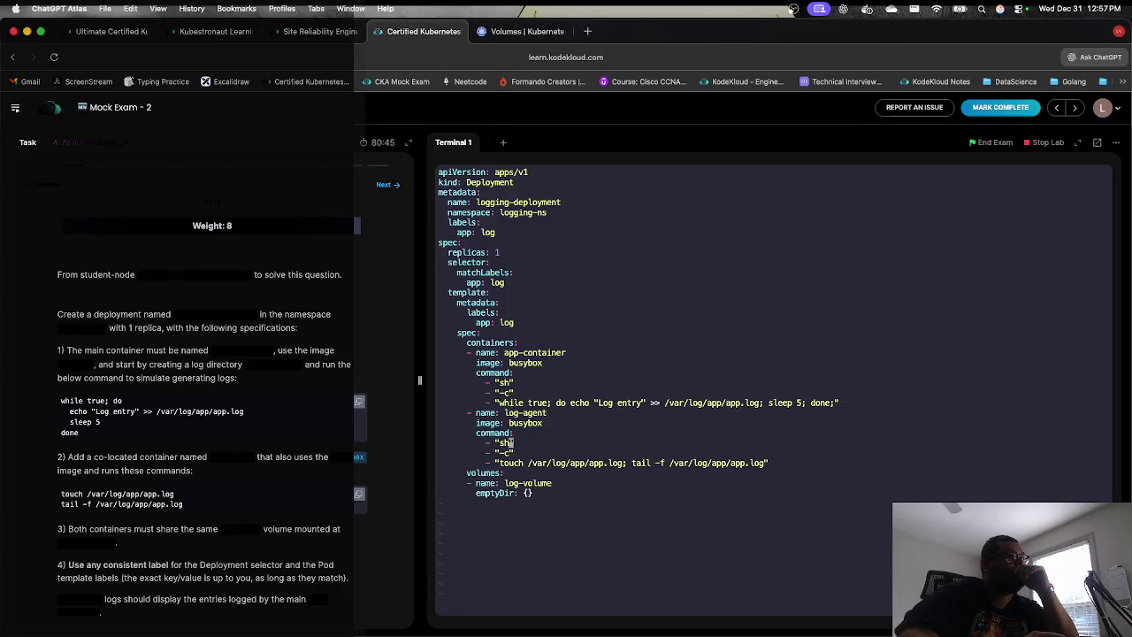
key("Up")
key("Up")
key("Right")
key("Right")
key("Right")
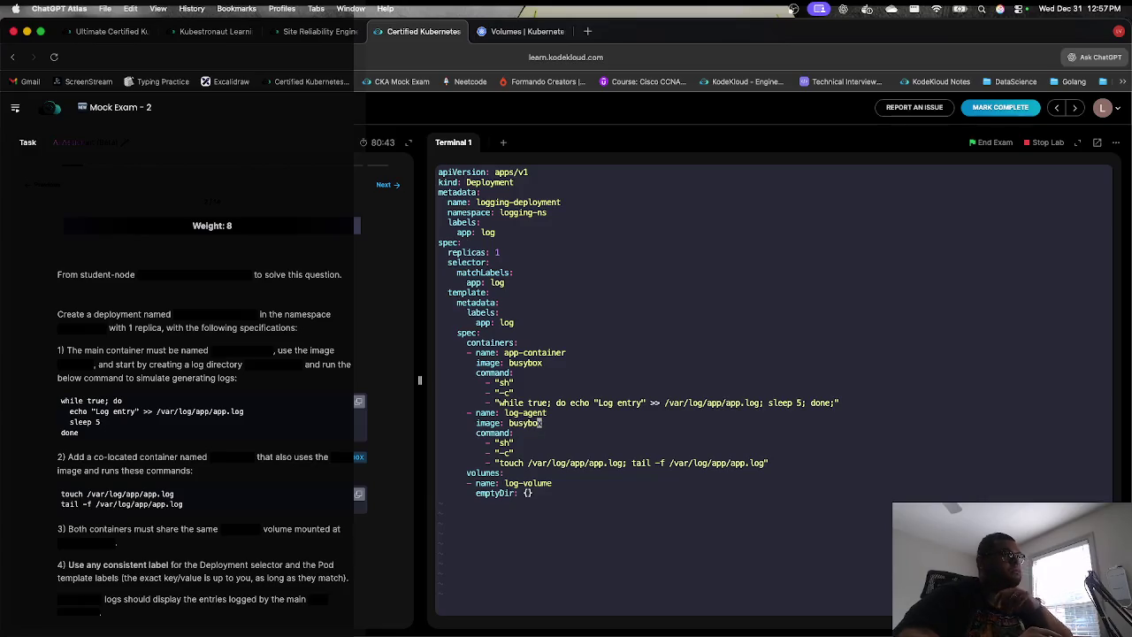
key("Down")
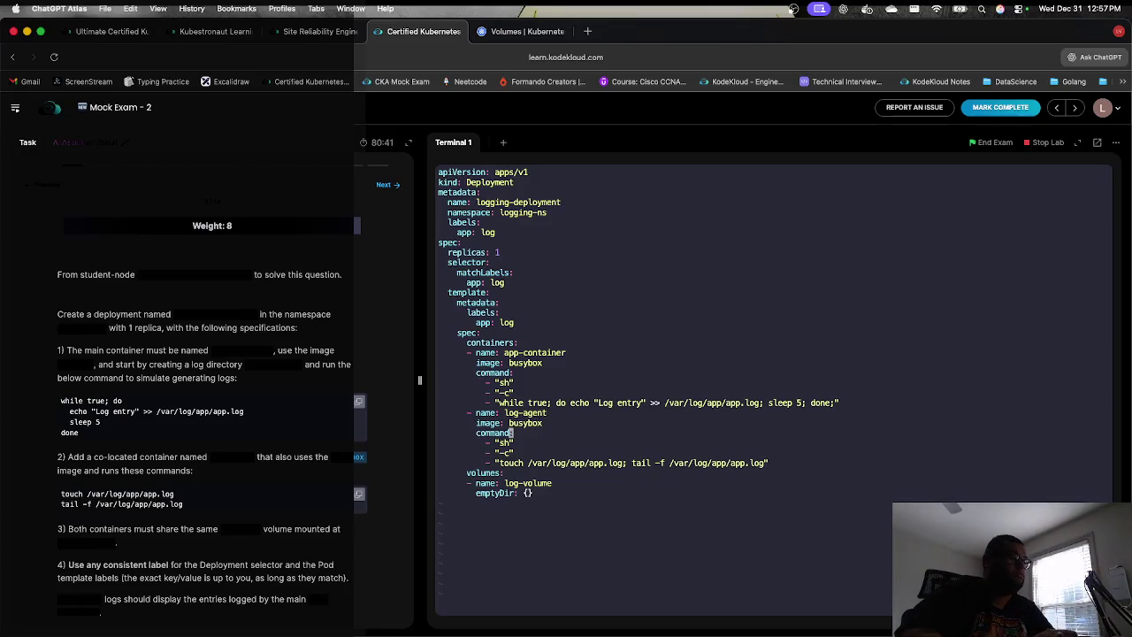
key("i")
key("Left")
key("Left")
key("Left")
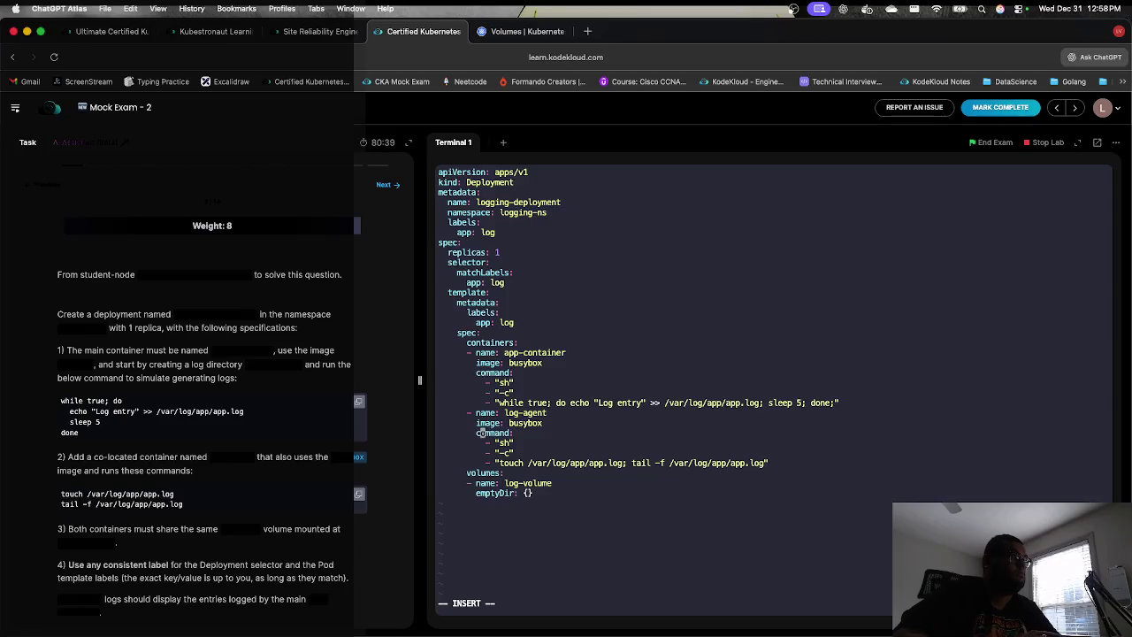
key("super+v")
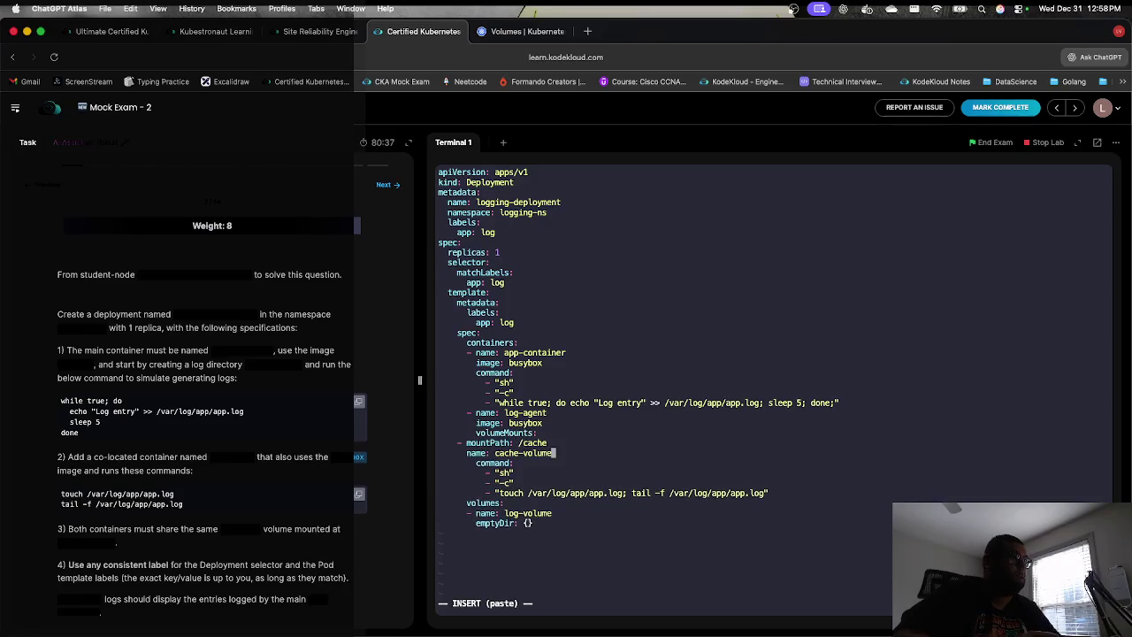
key("Up")
key("Left")
key("Left")
key("Left")
key("Left")
key("Left")
key("Left")
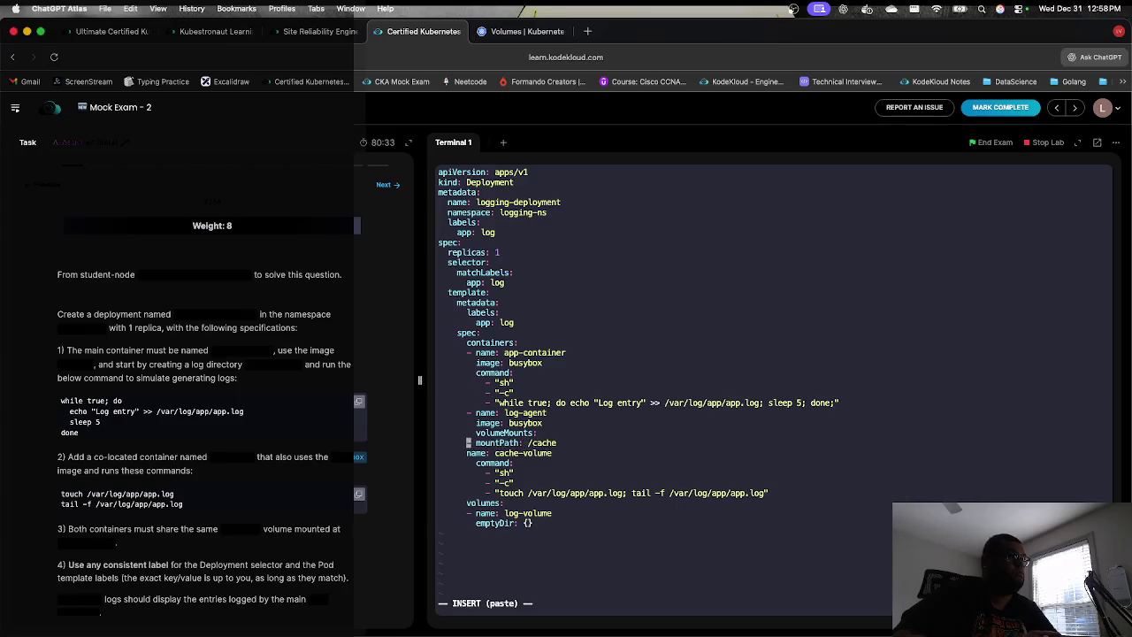
key("BackSpace")
key("Down")
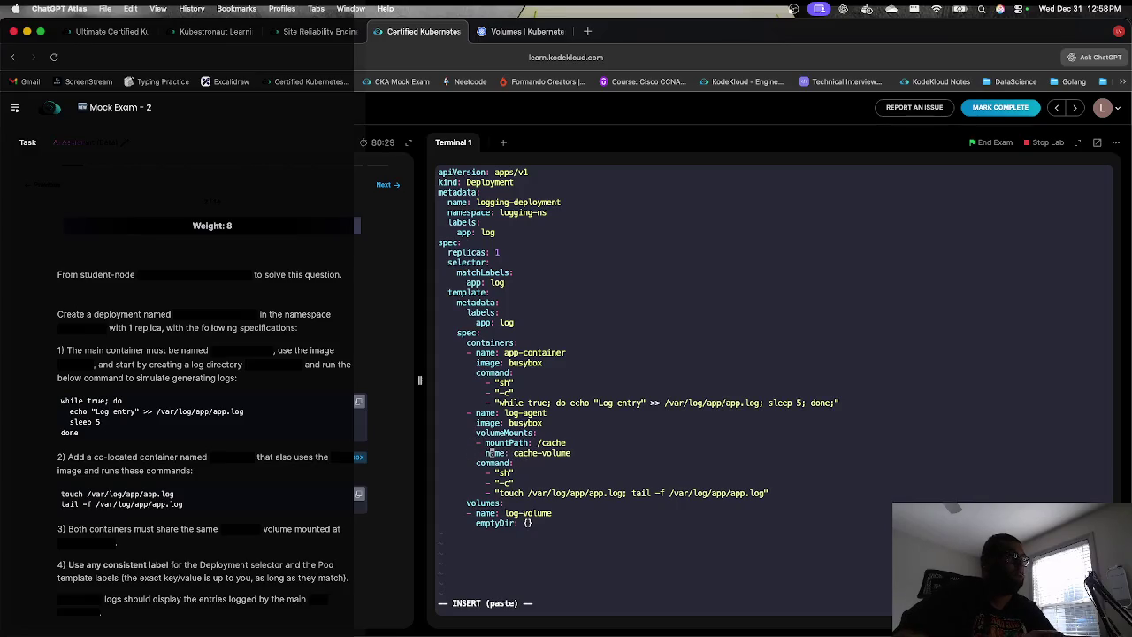
Step: Change the mountPath from /cache to /var/log/app and the mount name to log-volume
key("Right")
key("Right")
key("Right")
key("Up")
key("Right")
key("BackSpace")
key("BackSpace")
key("BackSpace")
type("va")
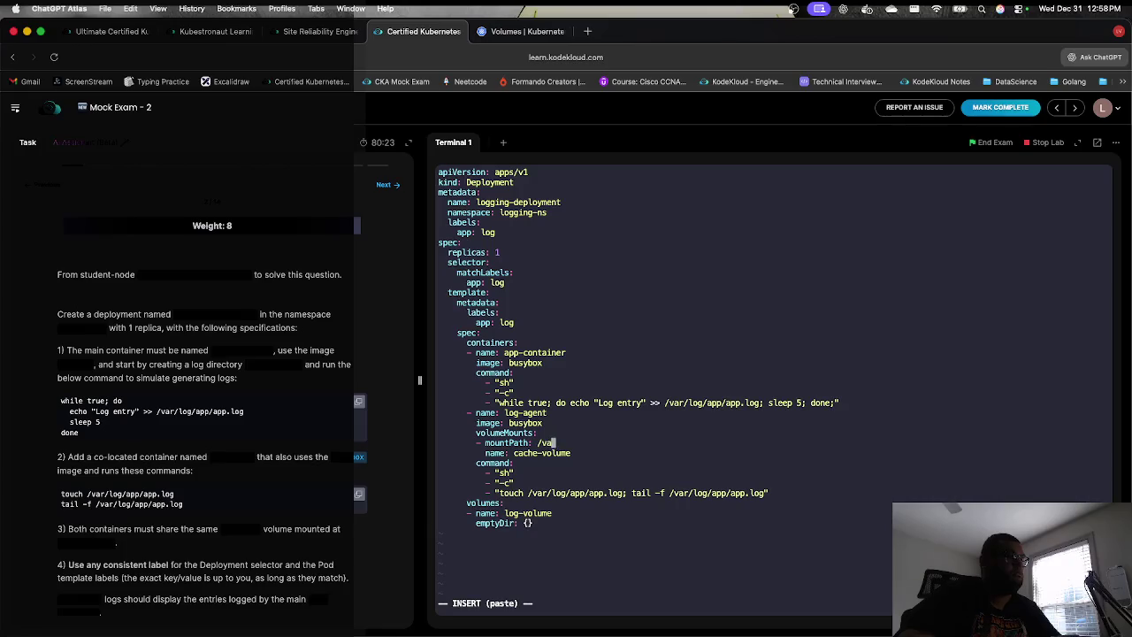
type("r/log")
key("Down")
key("BackSpace")
key("BackSpace")
key("BackSpace")
key("BackSpace")
type("log-vo")
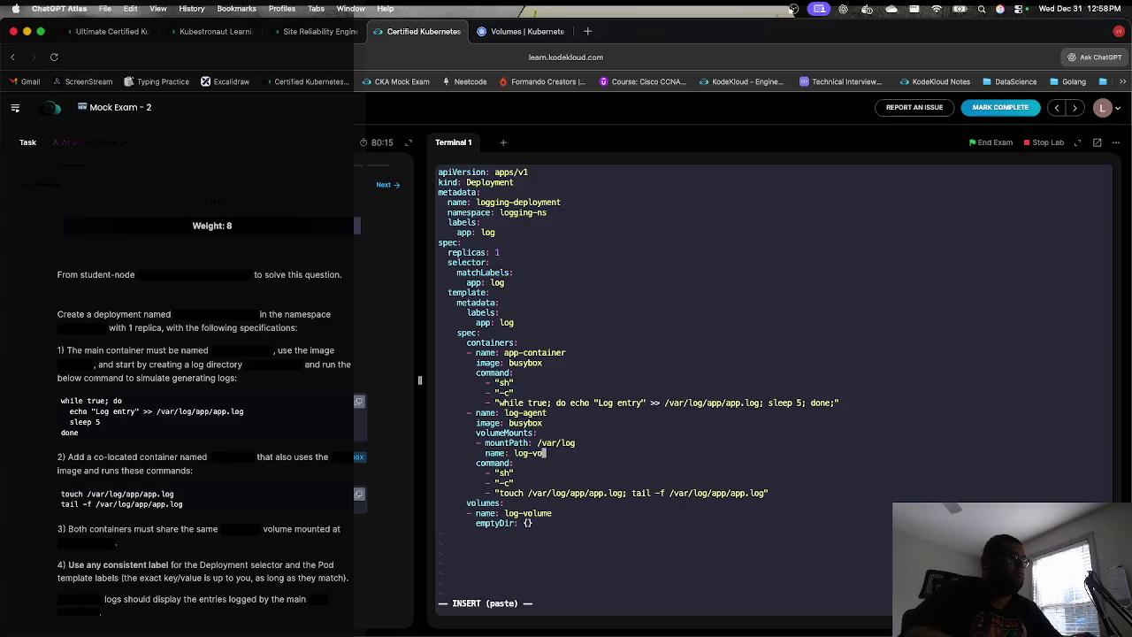
type("lume")
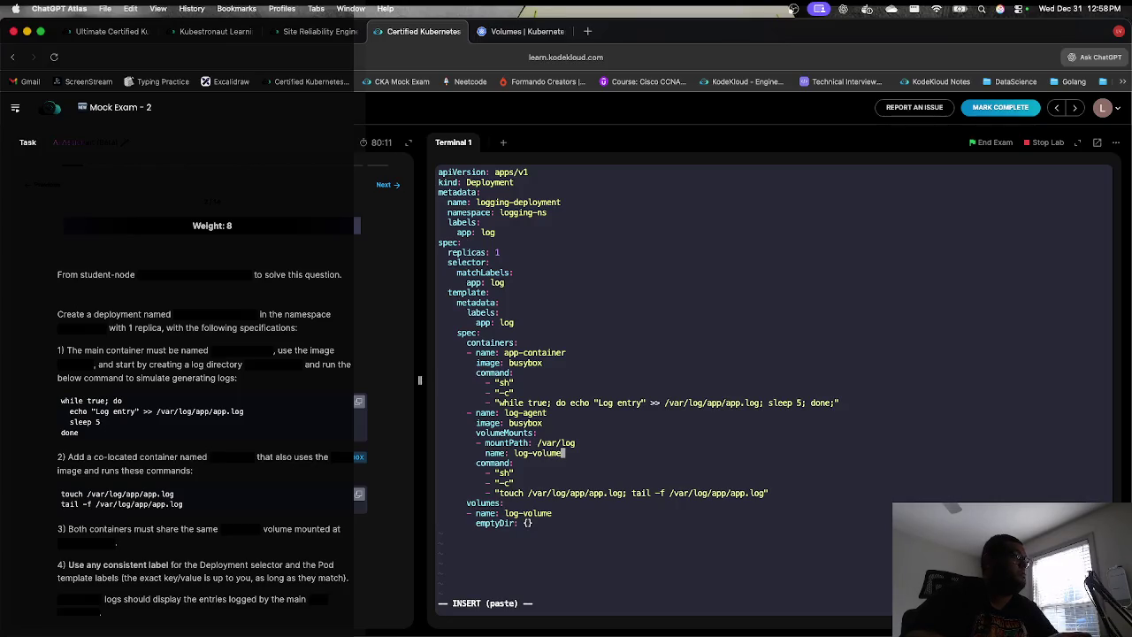
key("Right")
key("Right")
key("Right")
type("app")
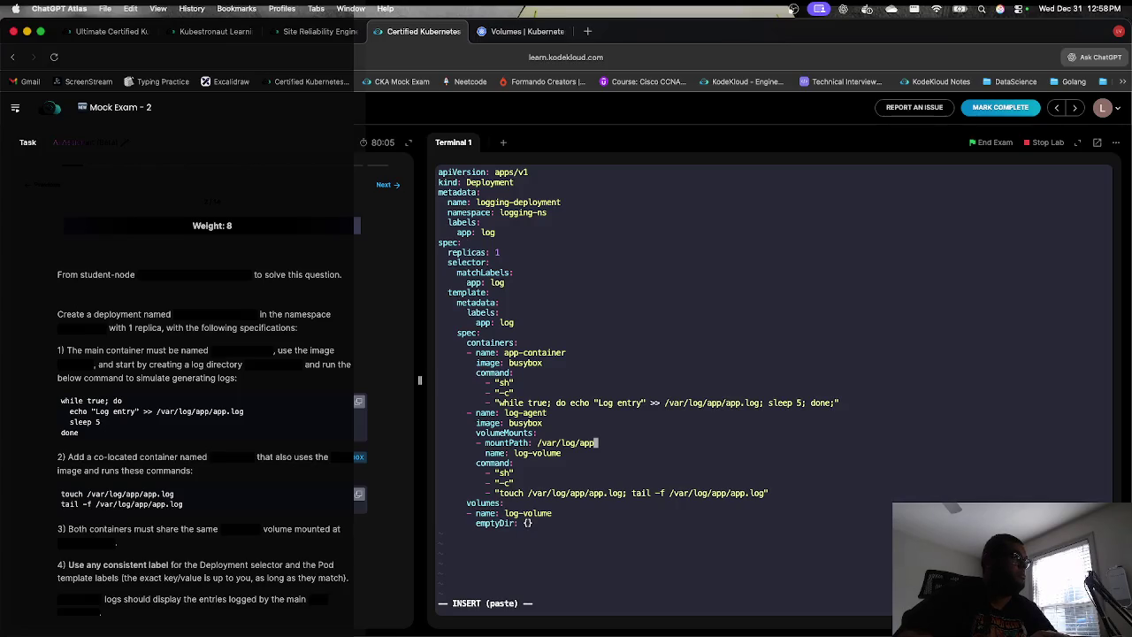
key("Down")
key("Down")
Step: Read the task's checks, then select log-agent's volumeMounts lines to copy them
scroll(240, 487, "down", 3)
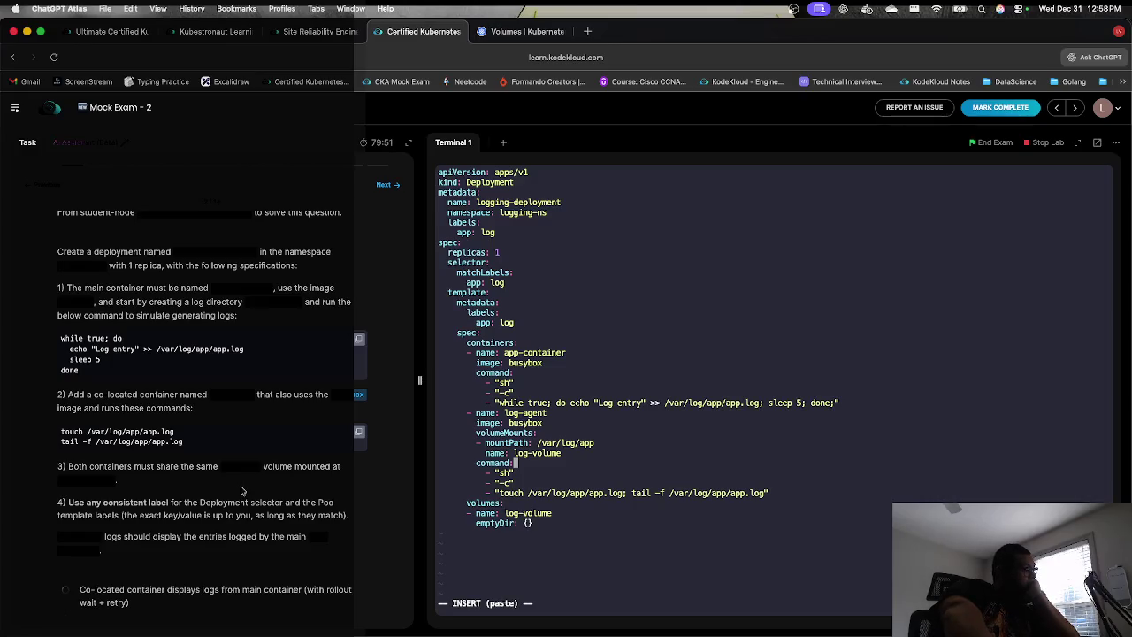
scroll(241, 490, "down", 2)
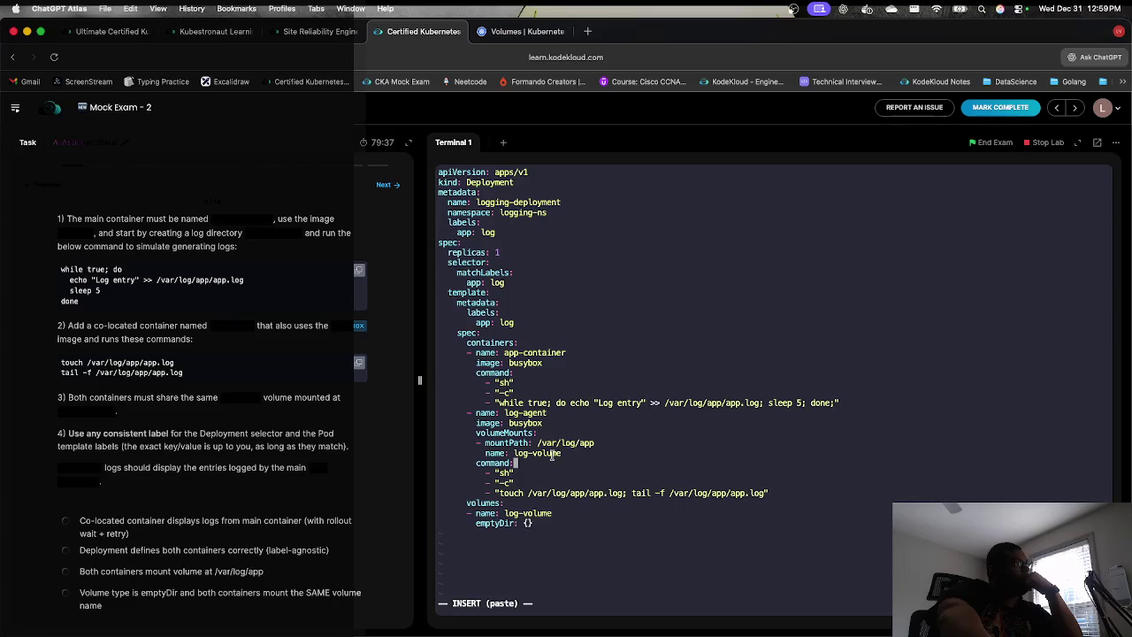
left_click_drag(564, 453, 476, 433)
key("super+c")
Step: Paste the copied volumeMounts block under app-container's image line so it mounts log-volume at /var/log/app
left_click(500, 417)
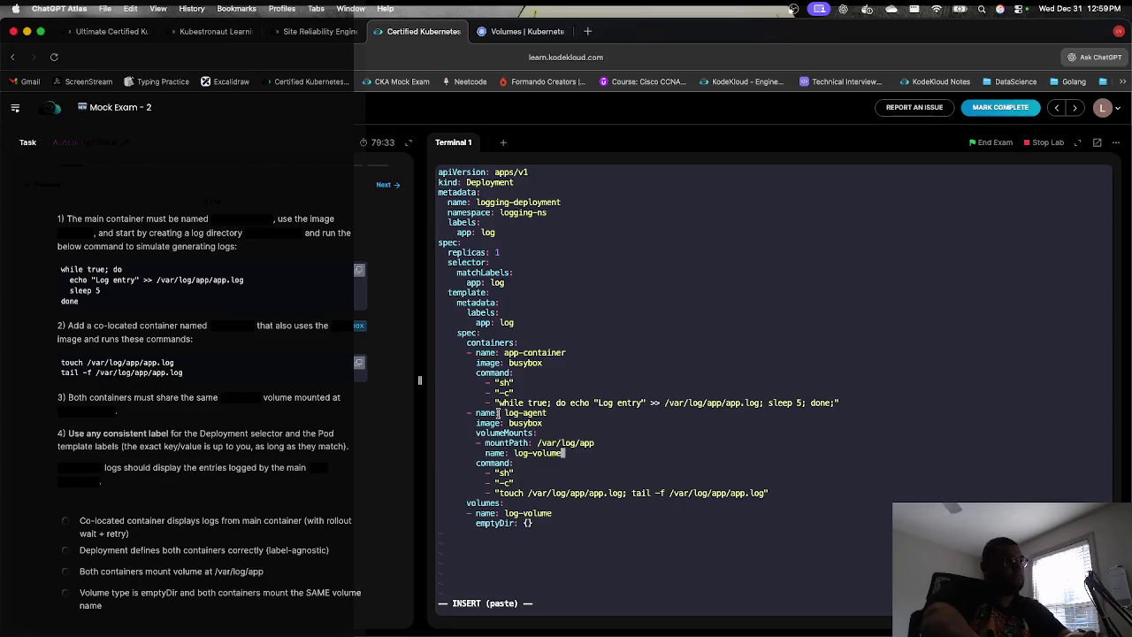
key("Up")
key("Up")
key("Up")
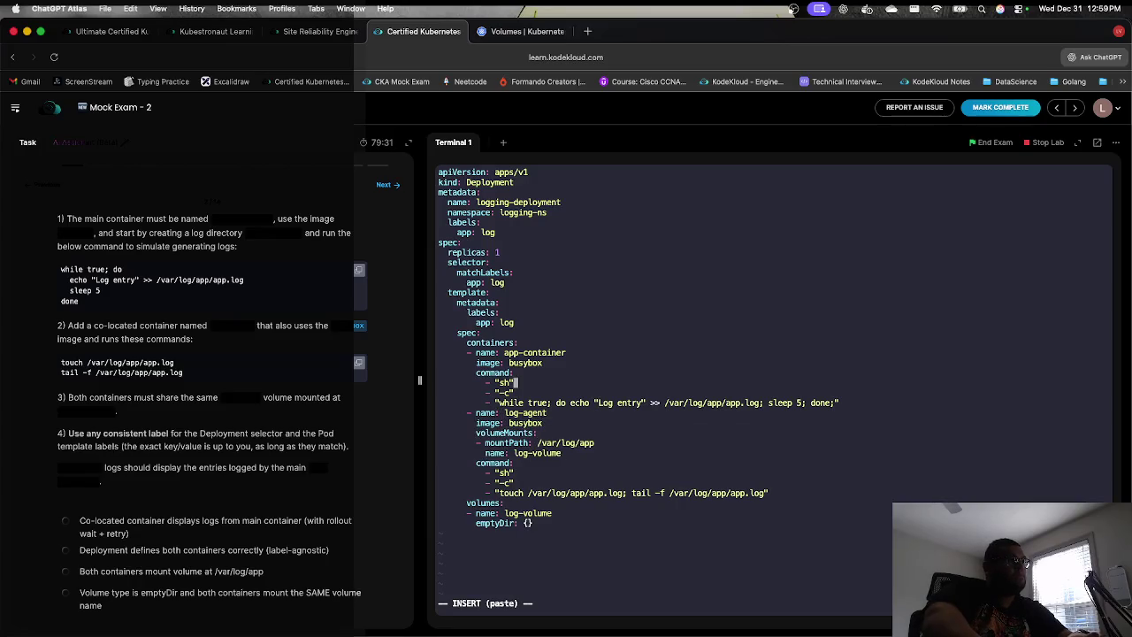
key("Return")
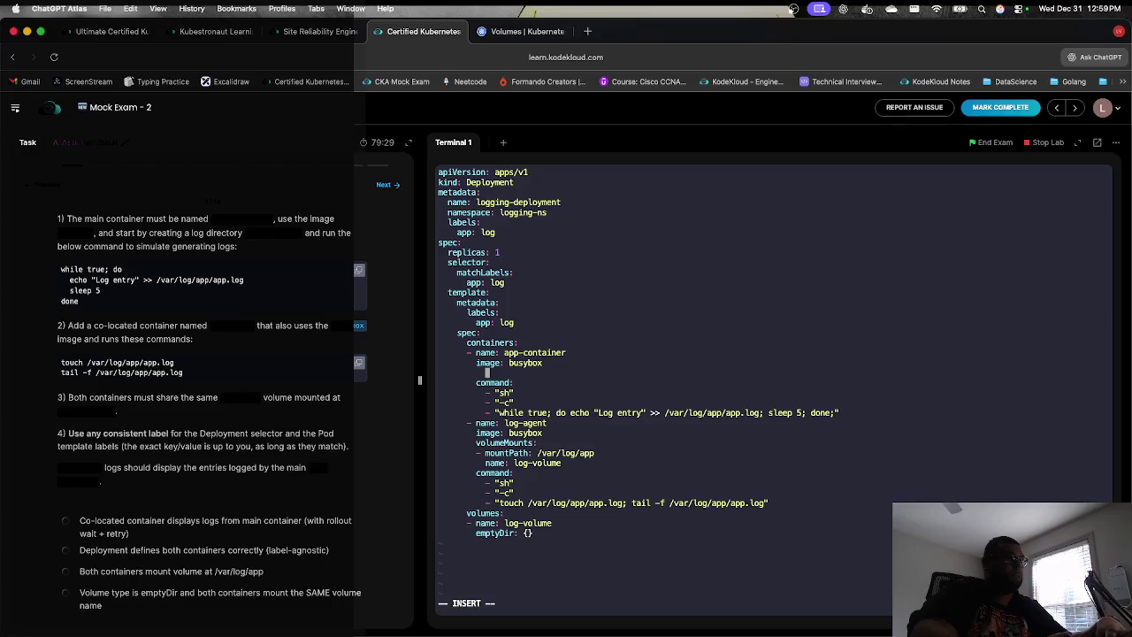
key("super+v")
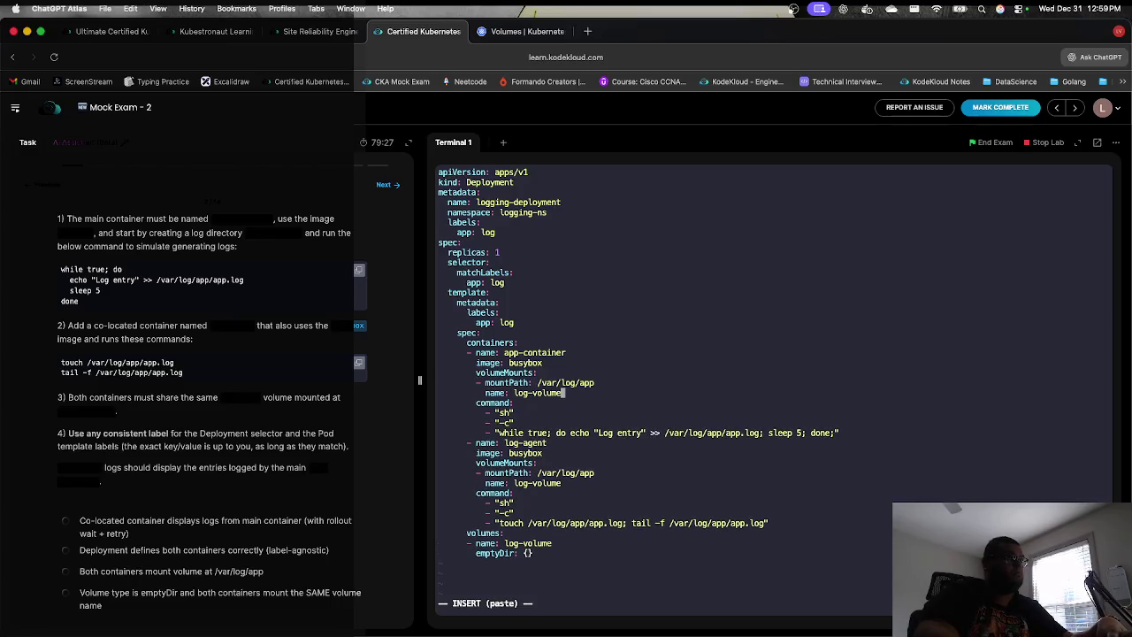
key("Escape")
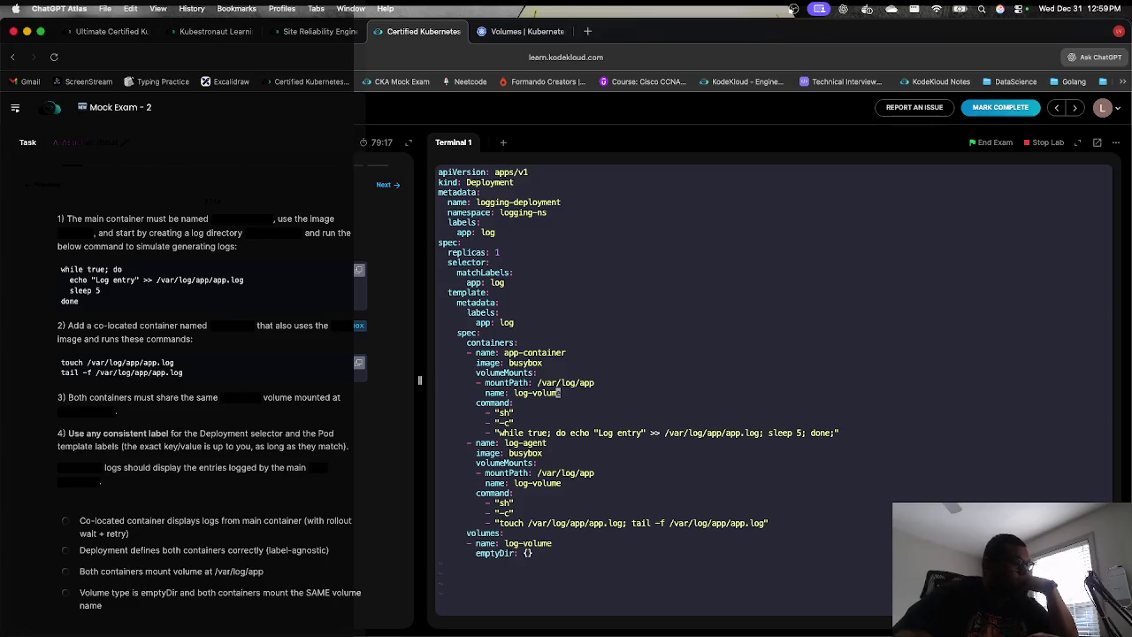
Step: Save ex2.yml with :wq and run kubectl create -f ex2.yml, which hits a parse error
type(":wq")
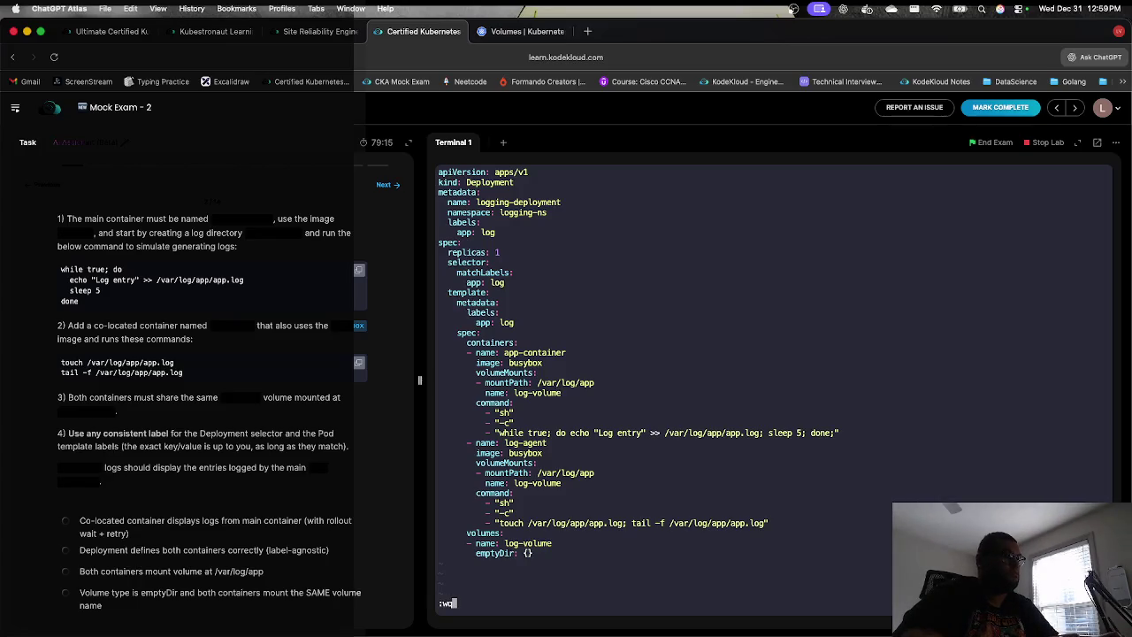
key("Return")
type("ku")
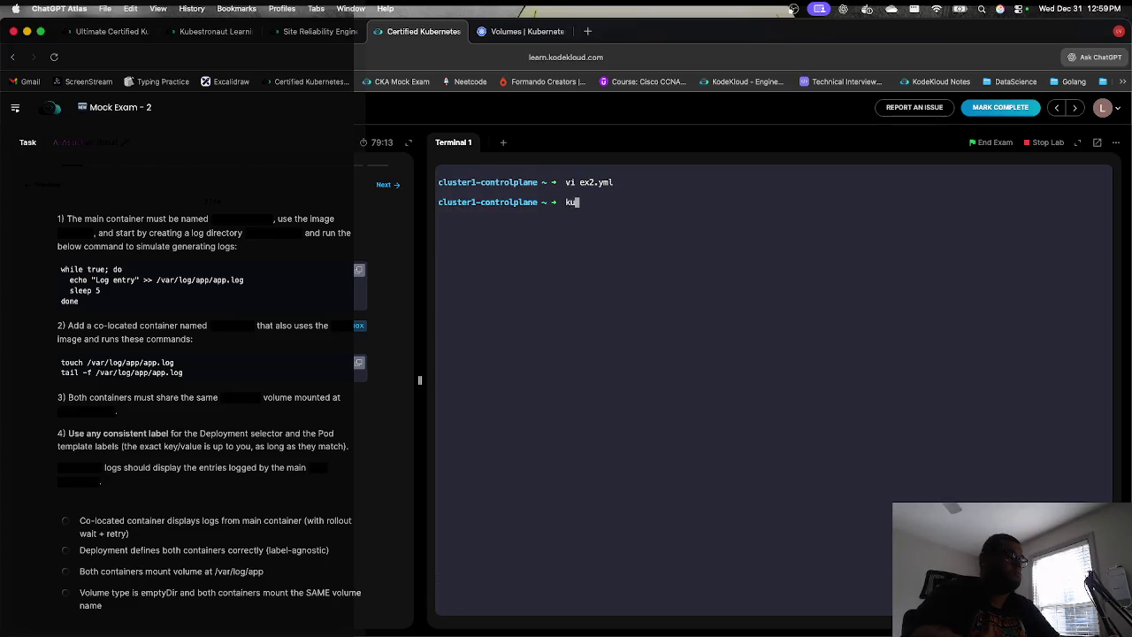
type("bectl c")
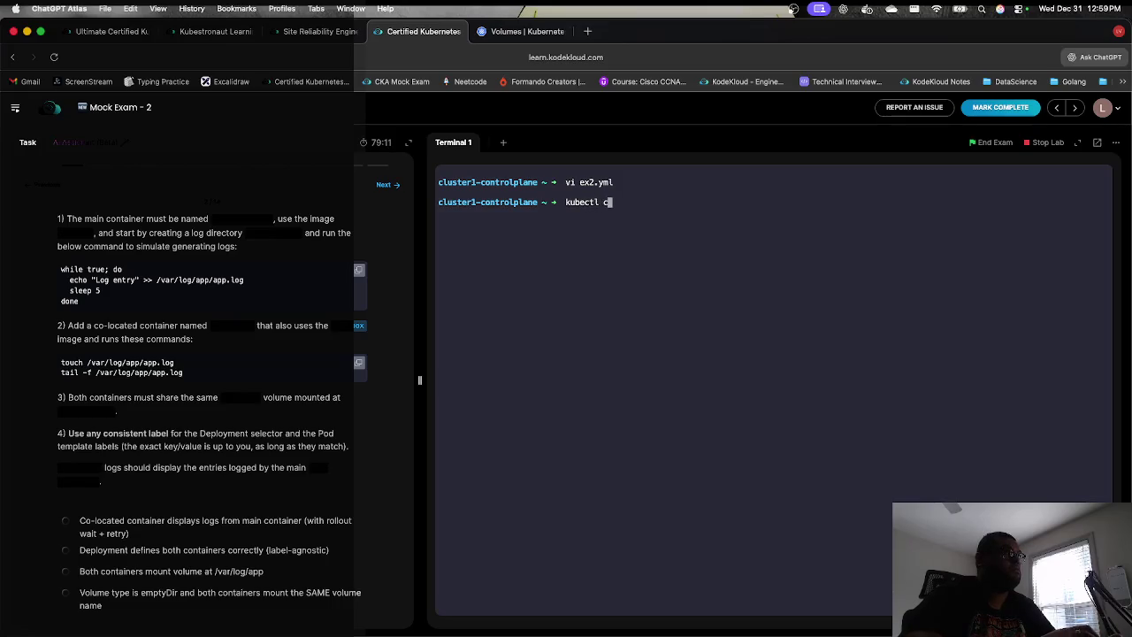
type("reate -")
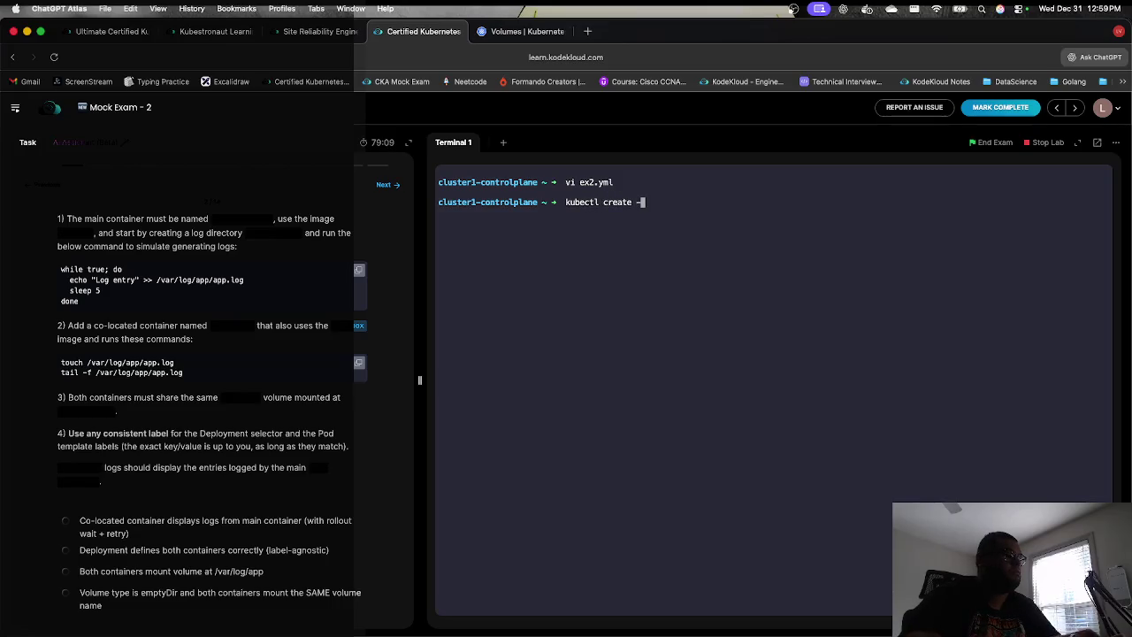
type("f ex2.yml")
key("Return")
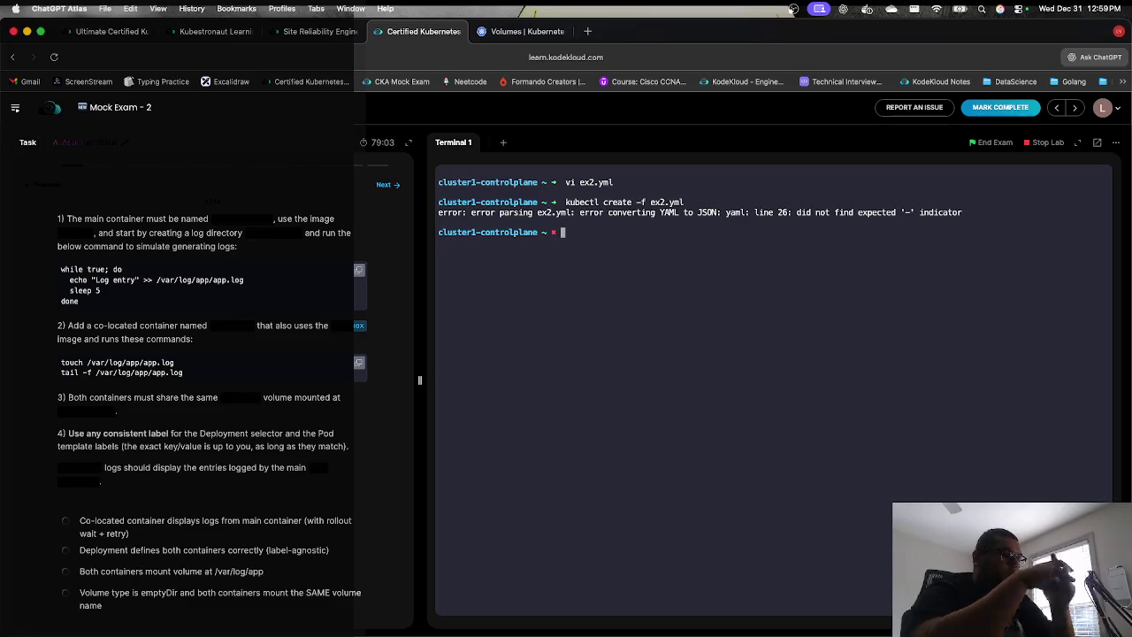
Step: Reopen ex2.yml with :set number, inspect lines 22-26, then return to the Kubernetes Volumes docs
key("Up")
key("Up")
key("Return")
type(":set number")
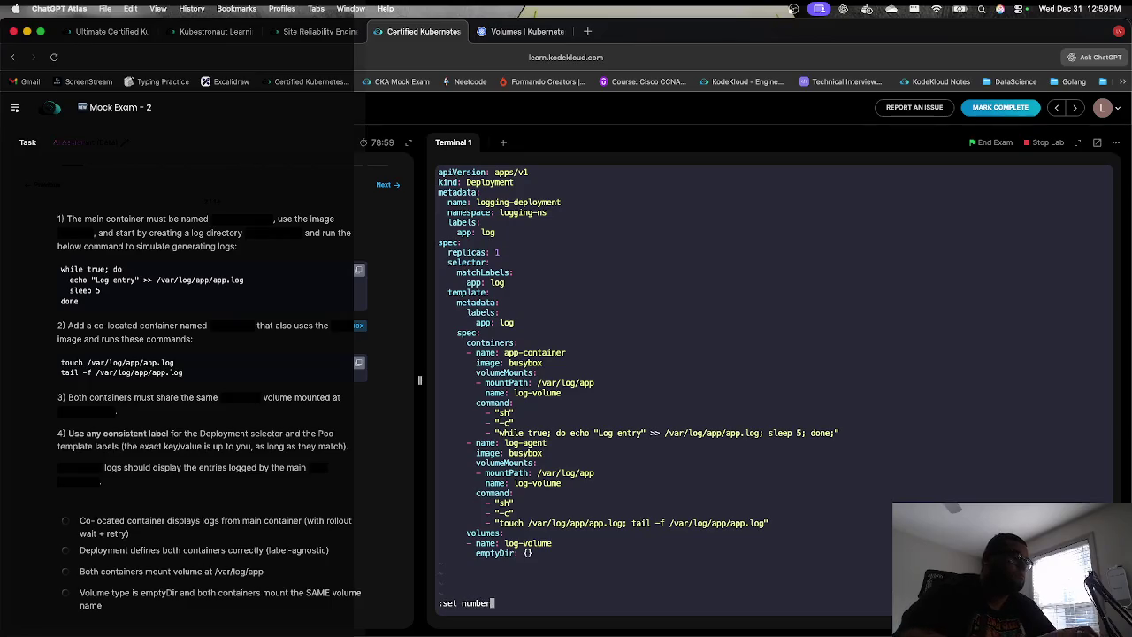
key("Return")
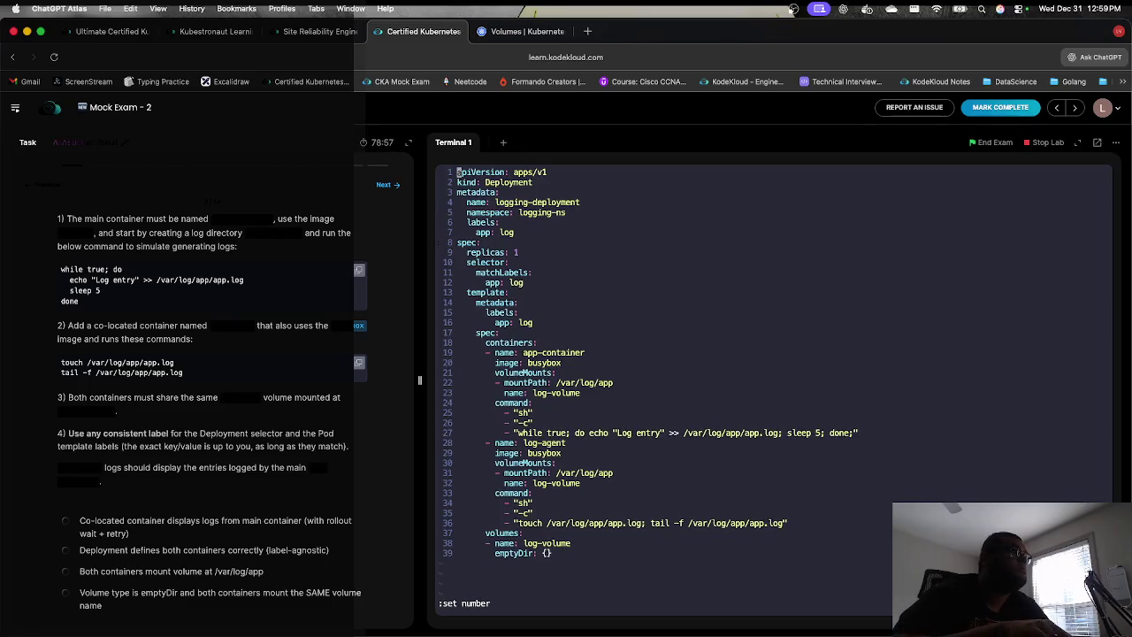
key("Down")
key("Down")
key("Down")
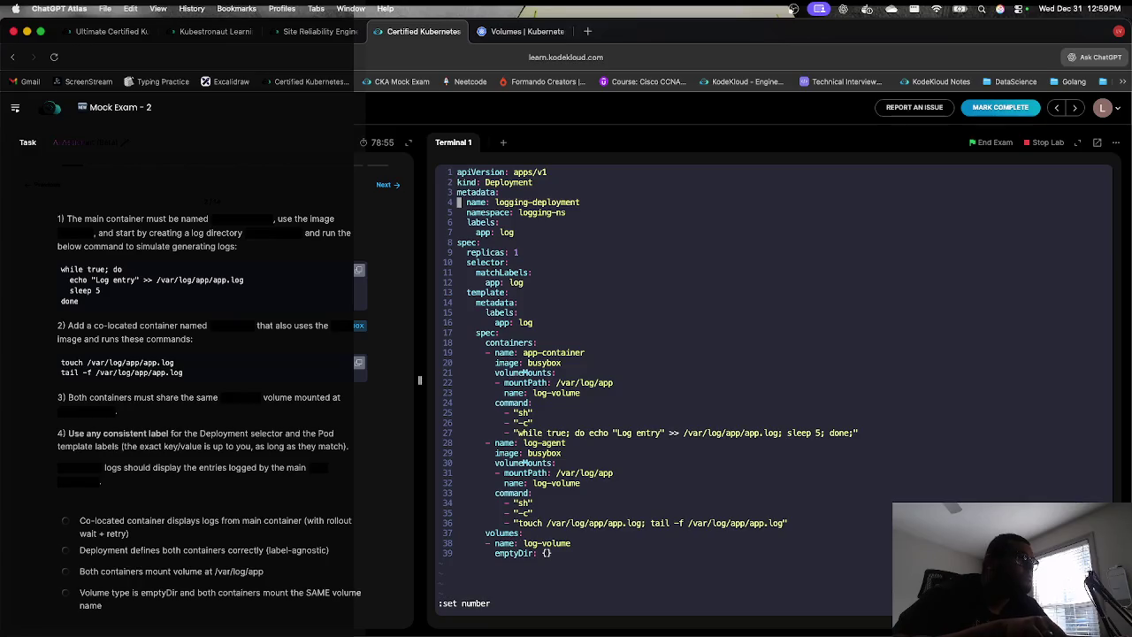
key("Down")
key("Down")
key("Down")
key("Right")
key("Right")
key("Right")
key("Right")
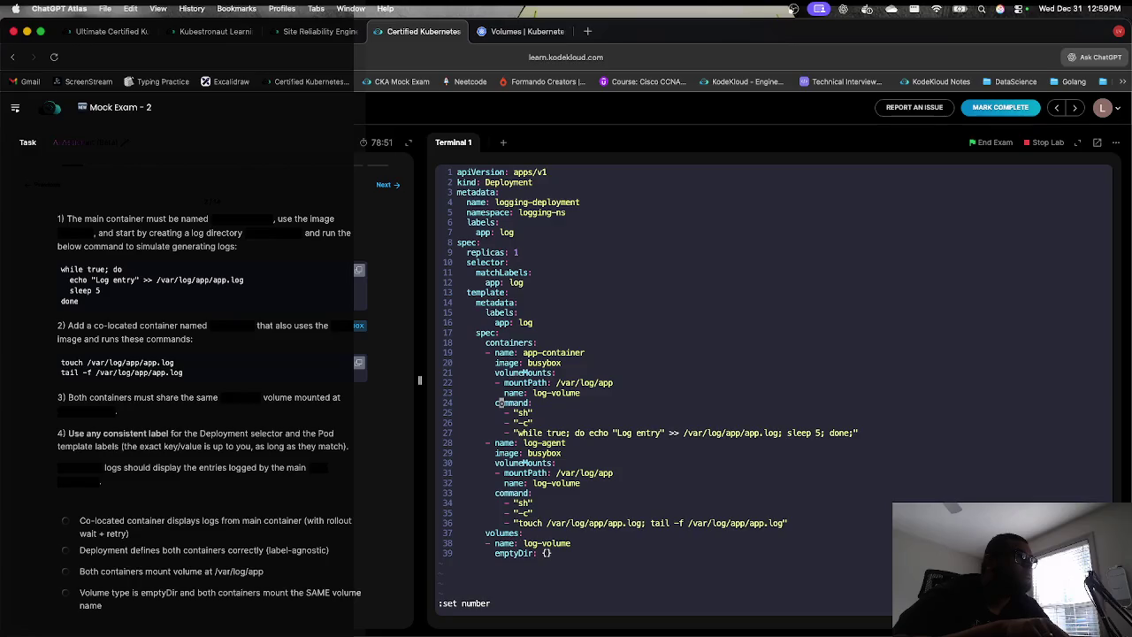
key("Up")
key("Up")
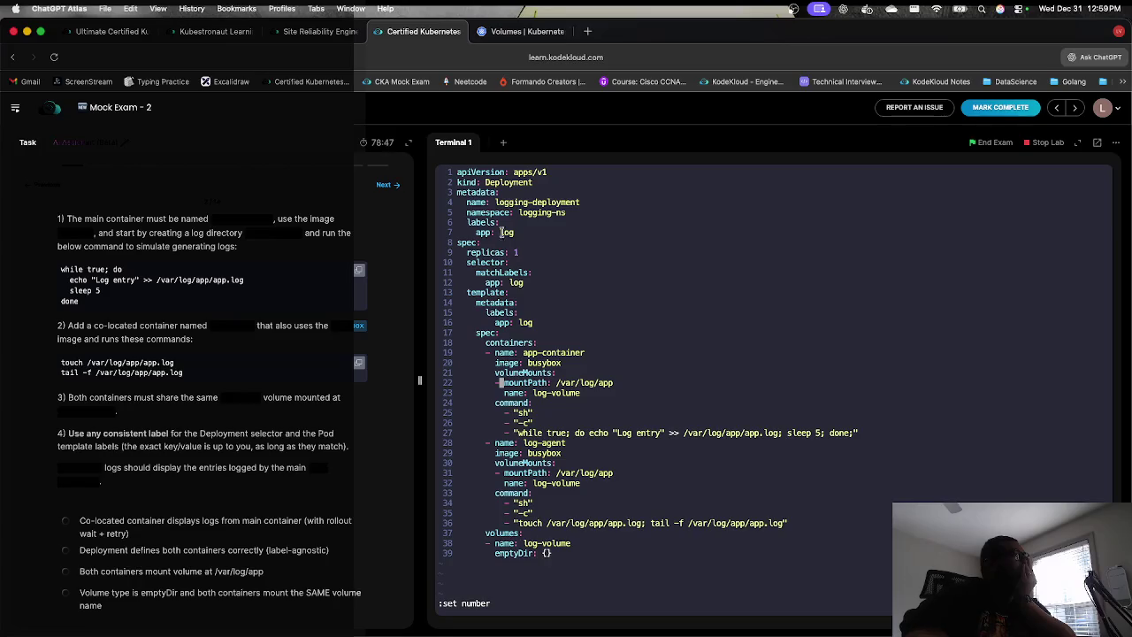
left_click(504, 27)
scroll(498, 290, "down", 10)
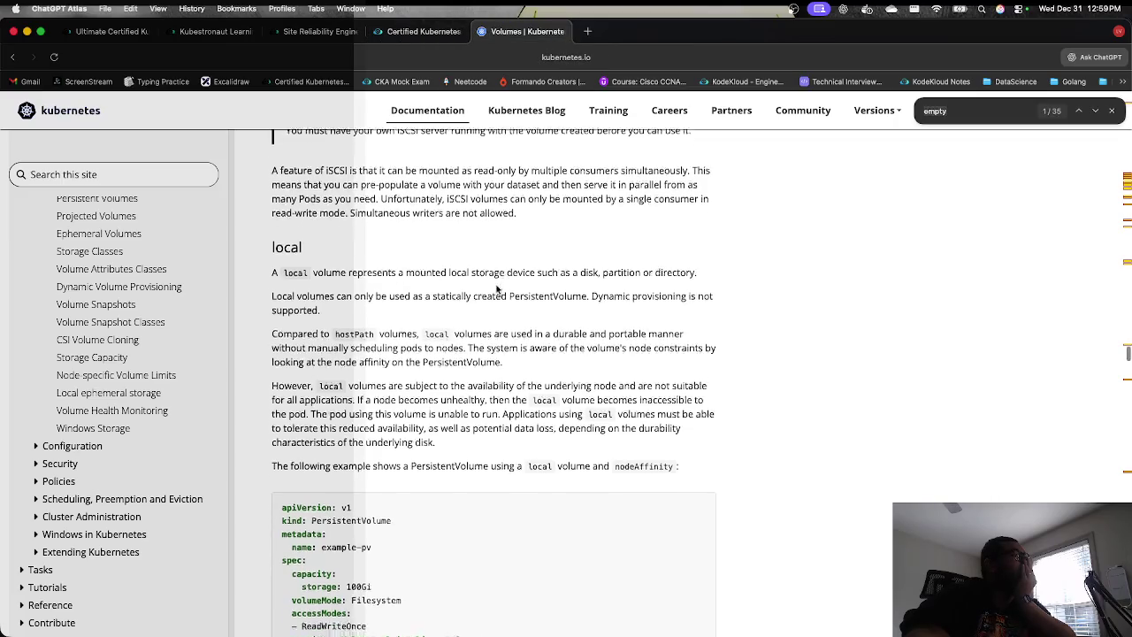
scroll(370, 340, "up", 5)
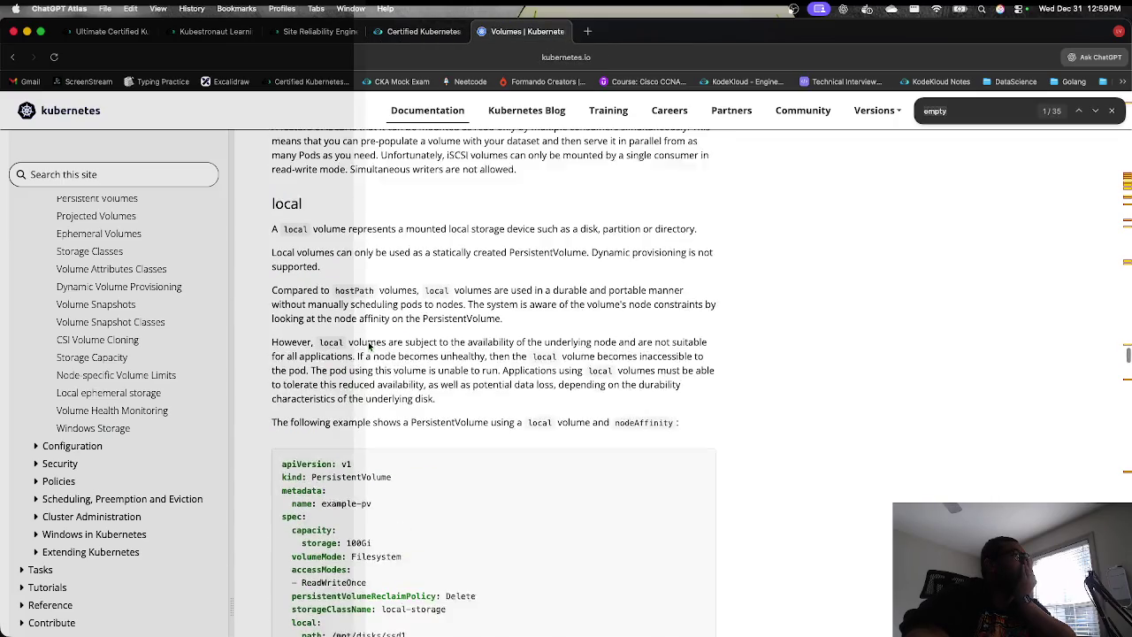
scroll(370, 340, "up", 5)
left_click(422, 31)
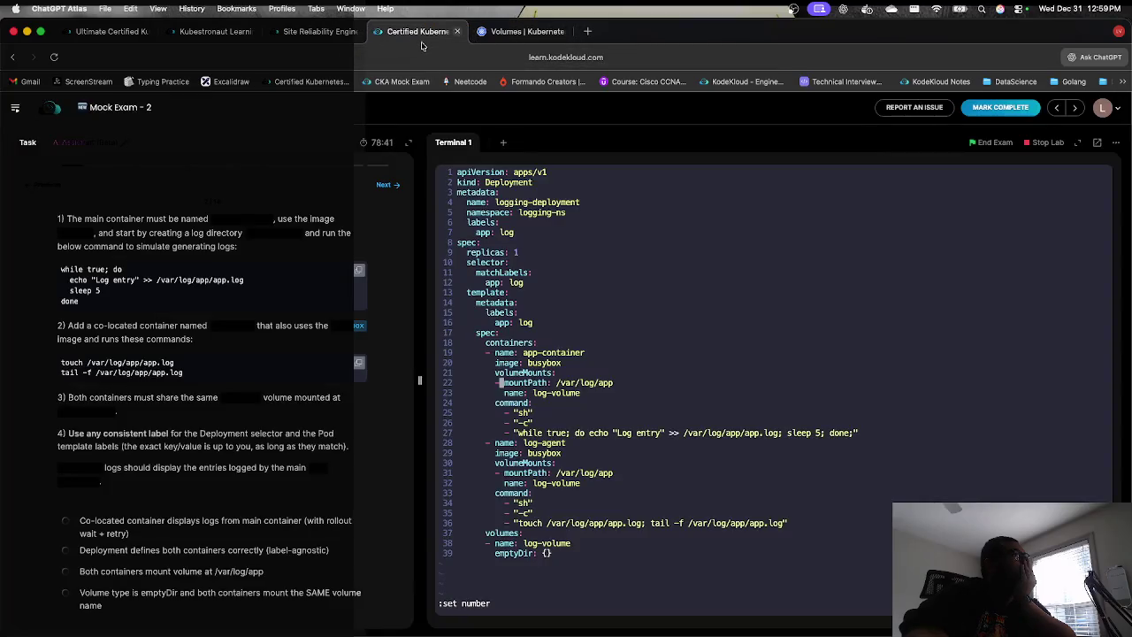
type(":")
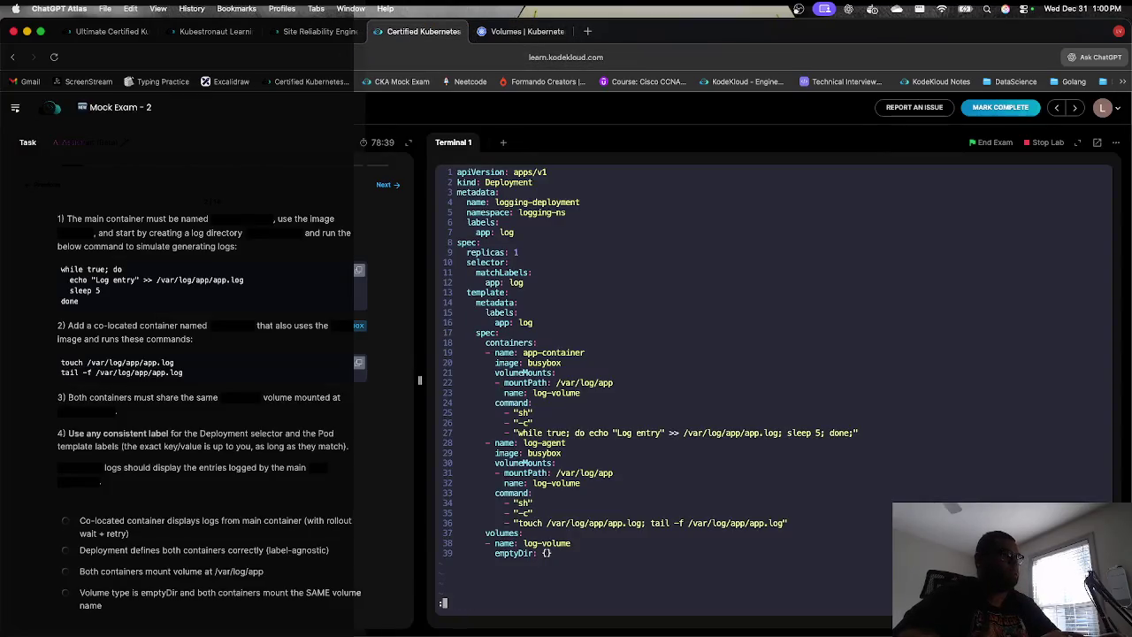
type("wq")
key("Return")
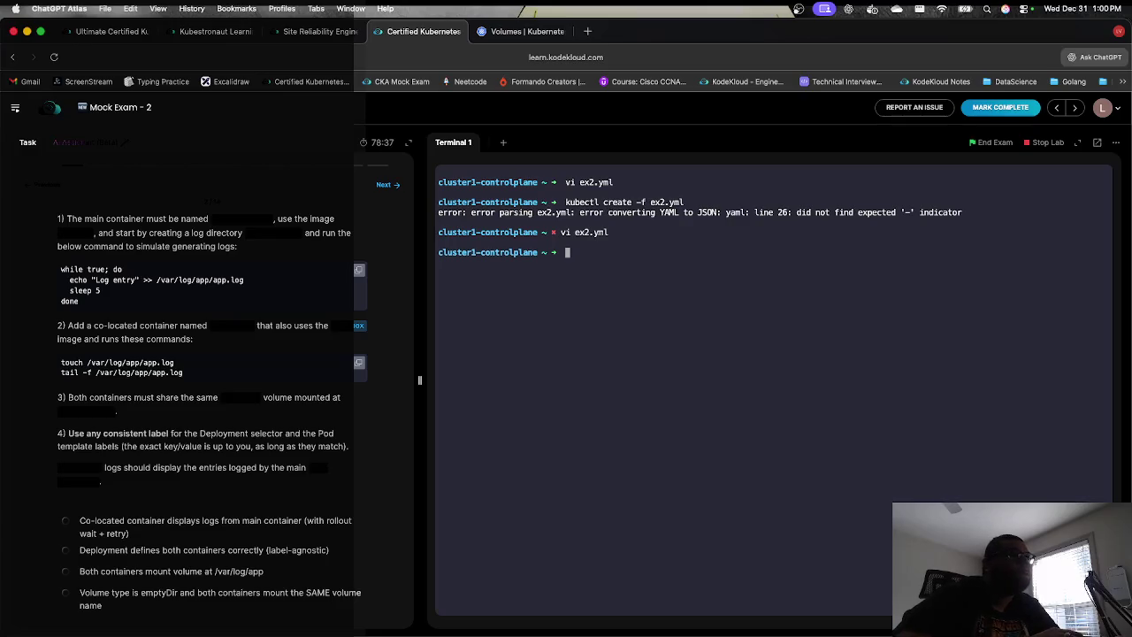
key("Up")
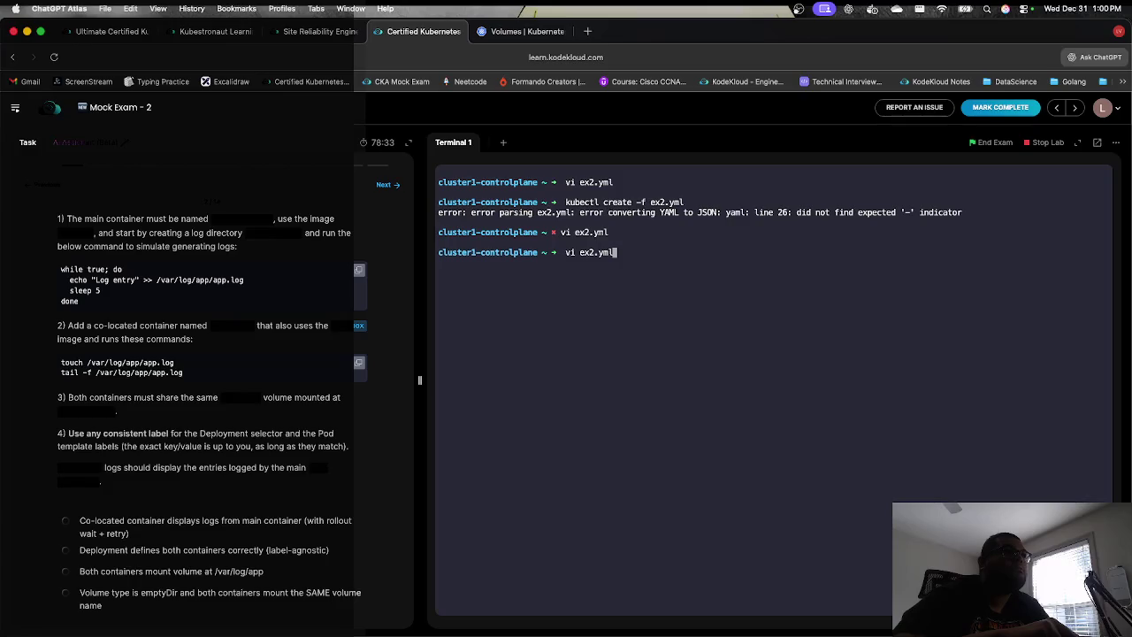
key("Return")
type(":set numb")
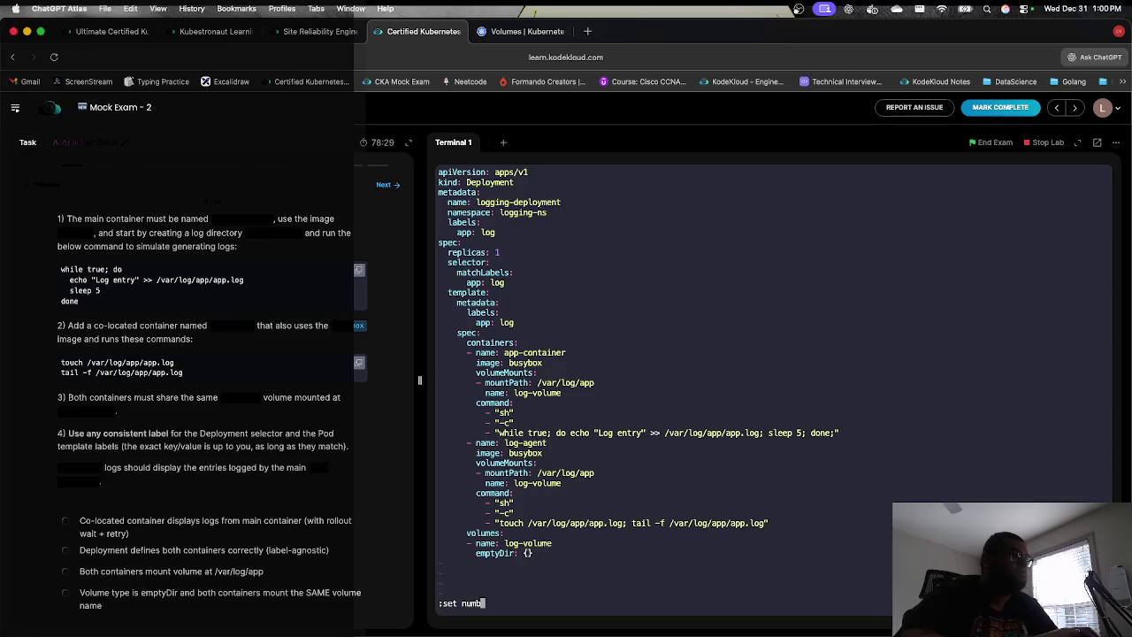
type("er")
key("Return")
key("j")
key("j")
key("j")
key("l")
key("l")
key("l")
key("j")
key("l")
key("l")
key("l")
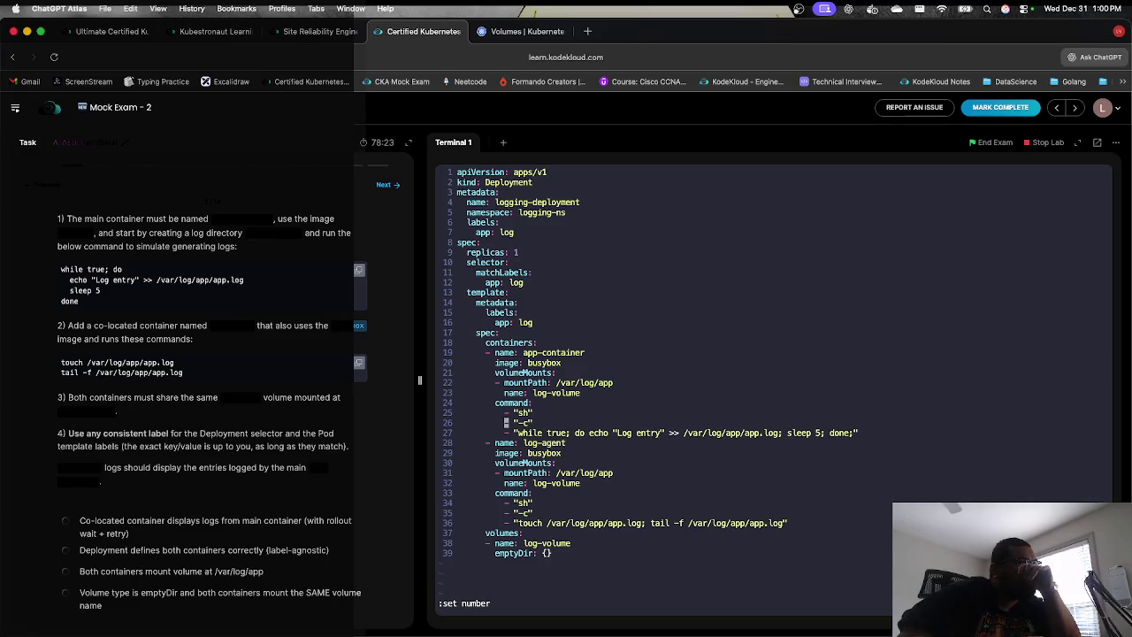
key("k")
key("l")
key("l")
key("l")
key("j")
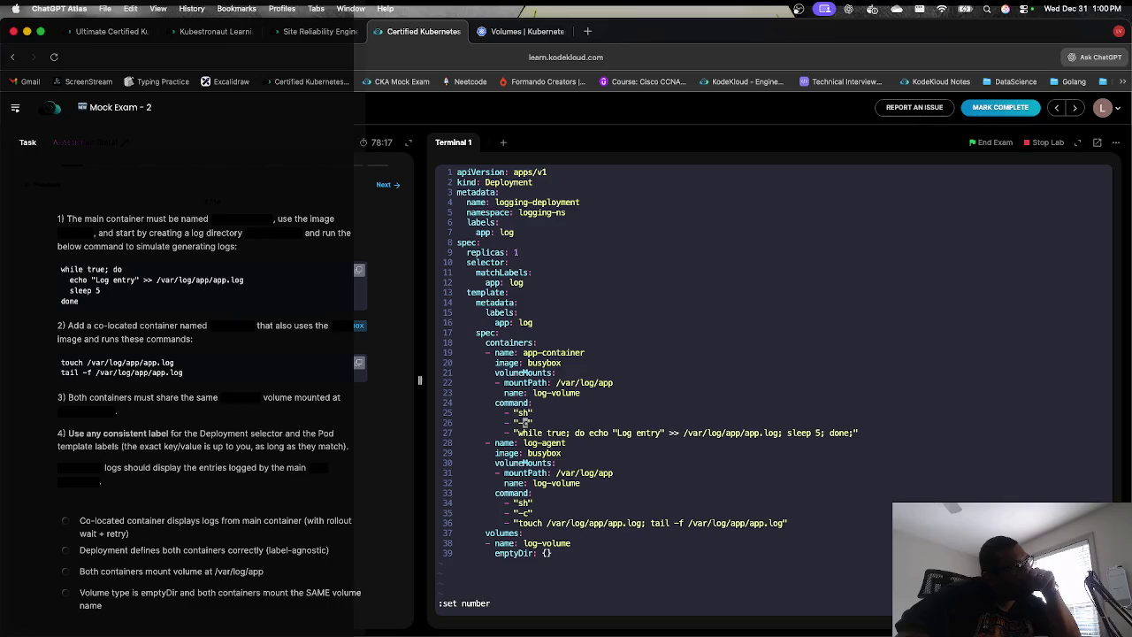
key("h")
key("h")
key("h")
key("k")
key("k")
key("k")
key("k")
key("j")
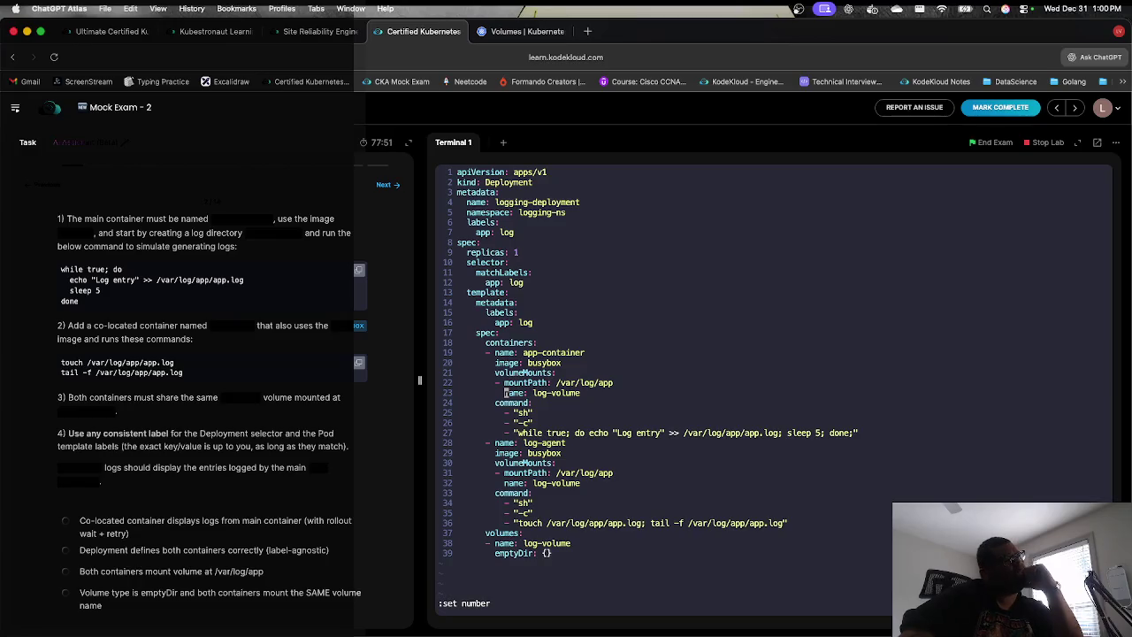
key("j")
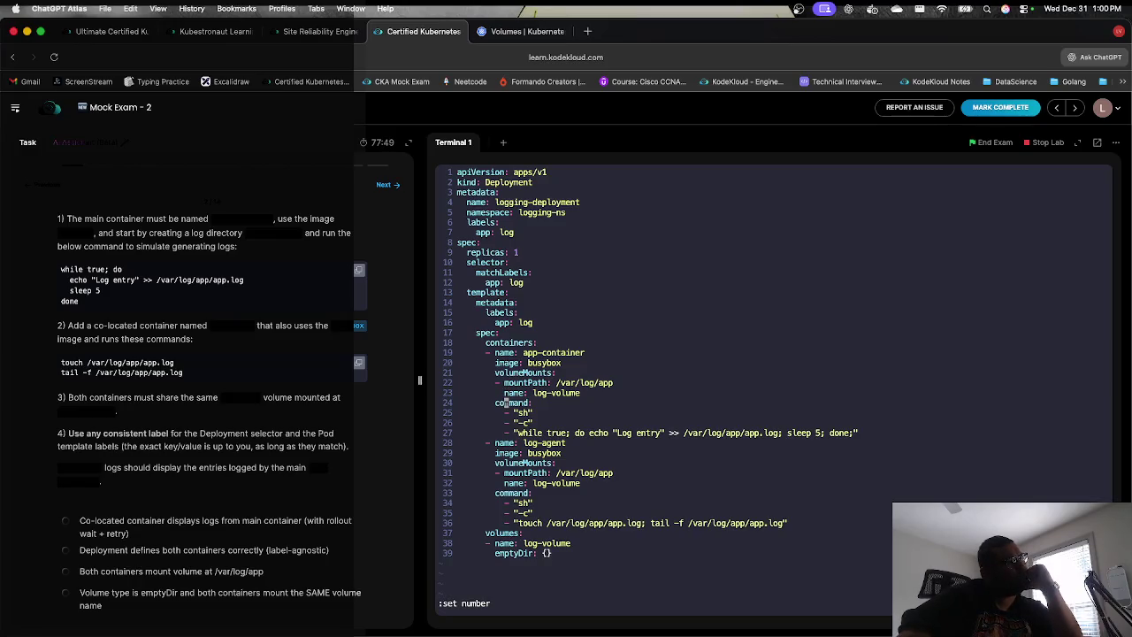
key("j")
key("j")
key("j")
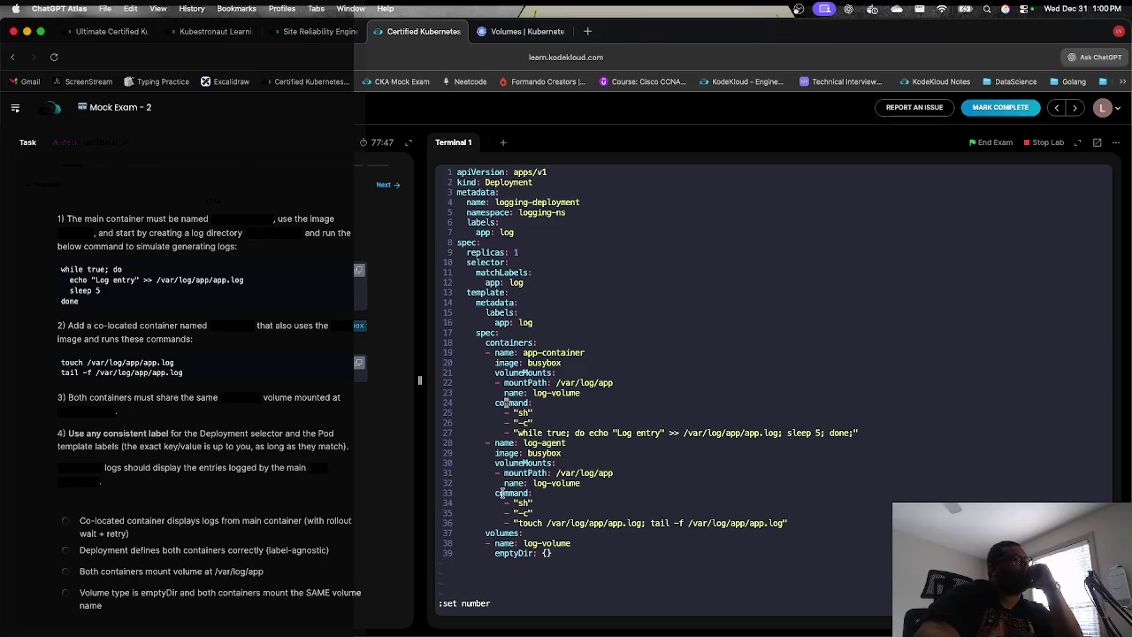
left_click(522, 31)
Step: Search the Kubernetes docs for 'pod comman' and open Define a Command and Arguments for a Container
left_click(115, 174)
type("pod command")
key("Return")
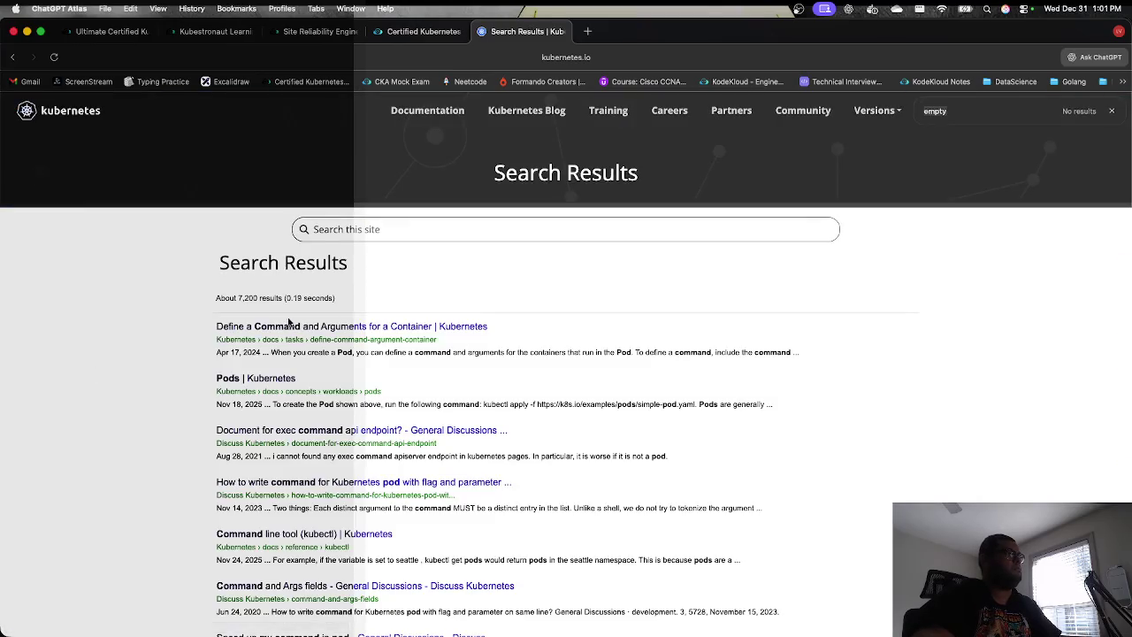
left_click(398, 326)
Step: Read through the page's command and args shell examples, then go back to the KodeKloud terminal
scroll(469, 457, "down", 10)
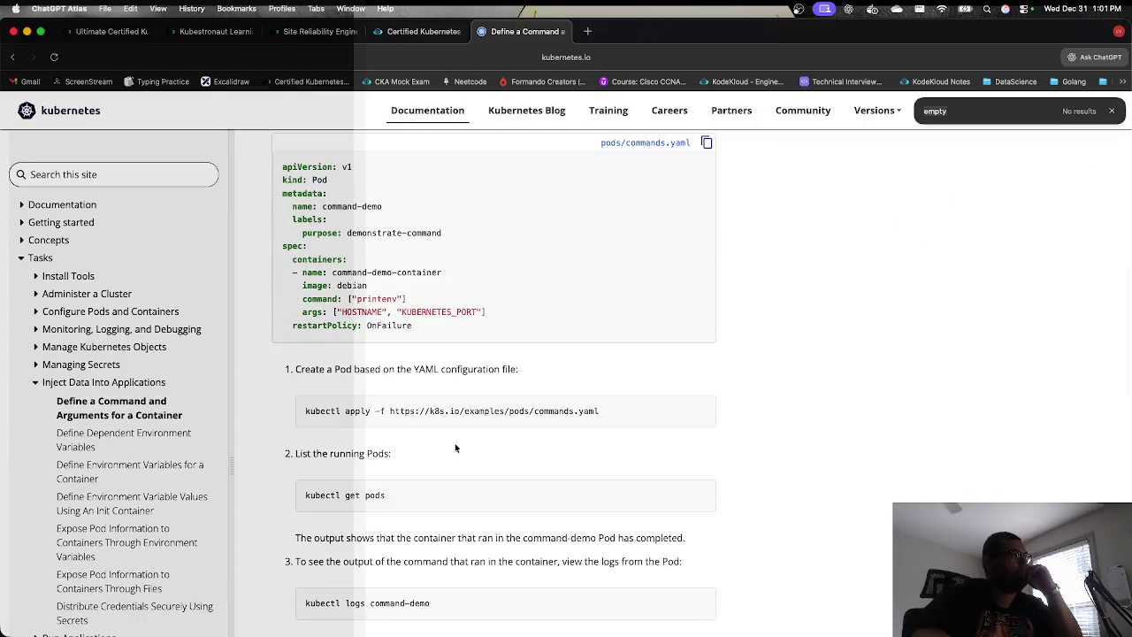
scroll(371, 319, "down", 5)
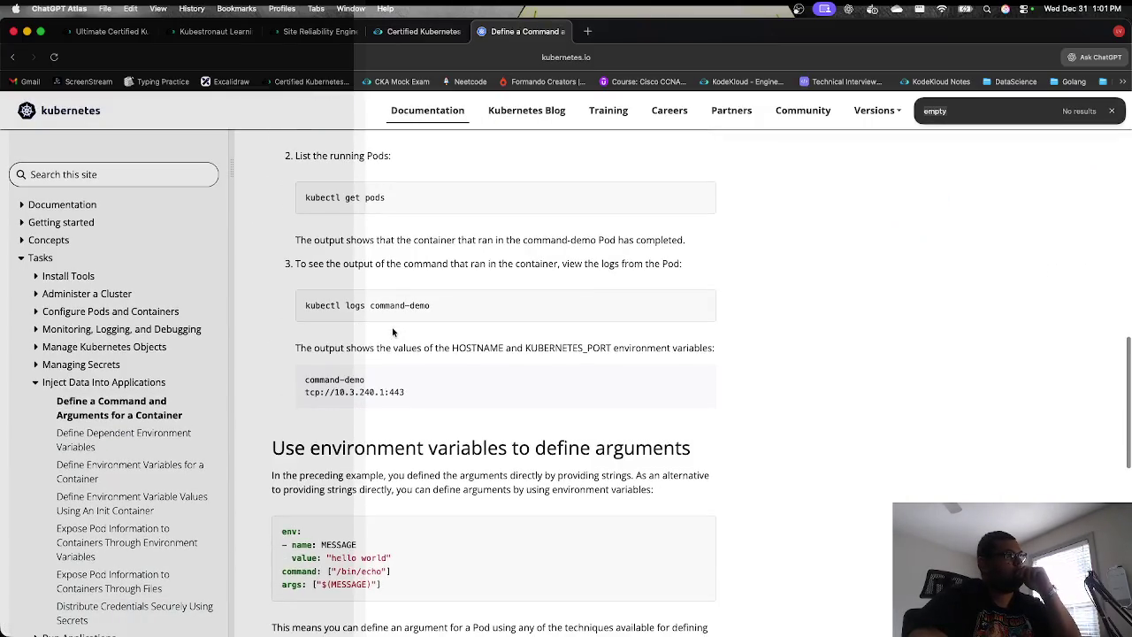
scroll(391, 328, "down", 3)
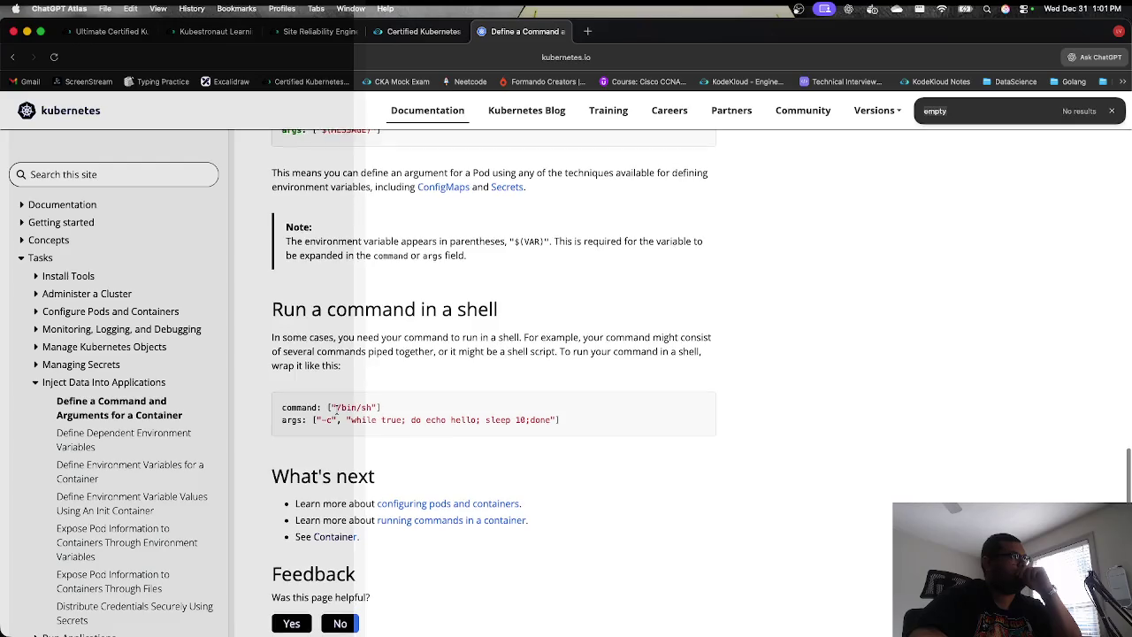
scroll(336, 409, "up", 3)
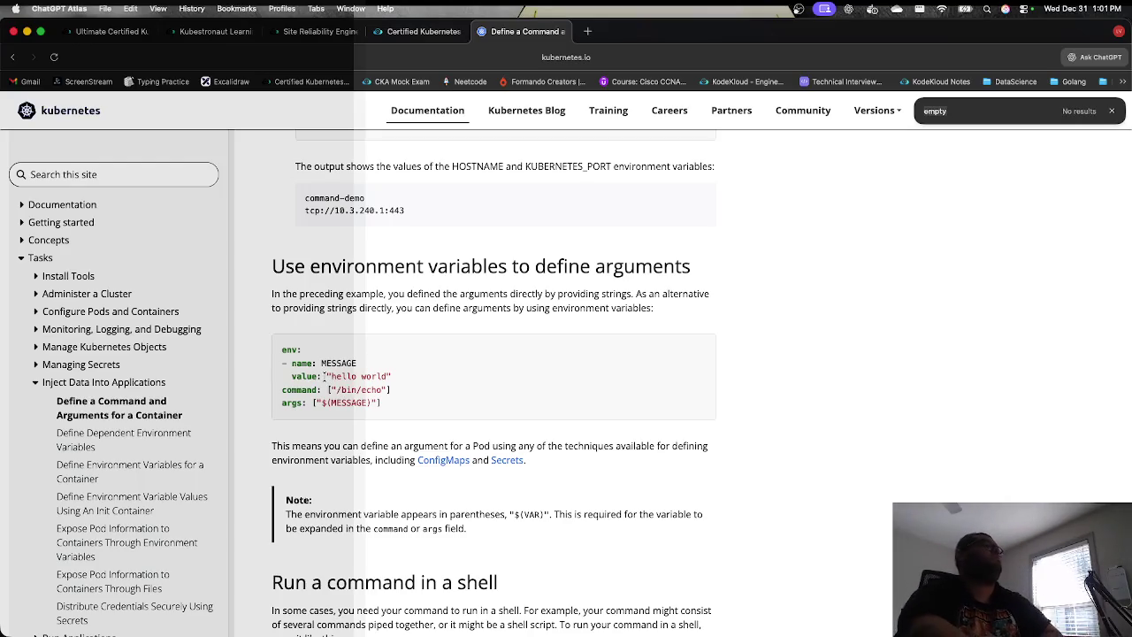
scroll(324, 369, "down", 6)
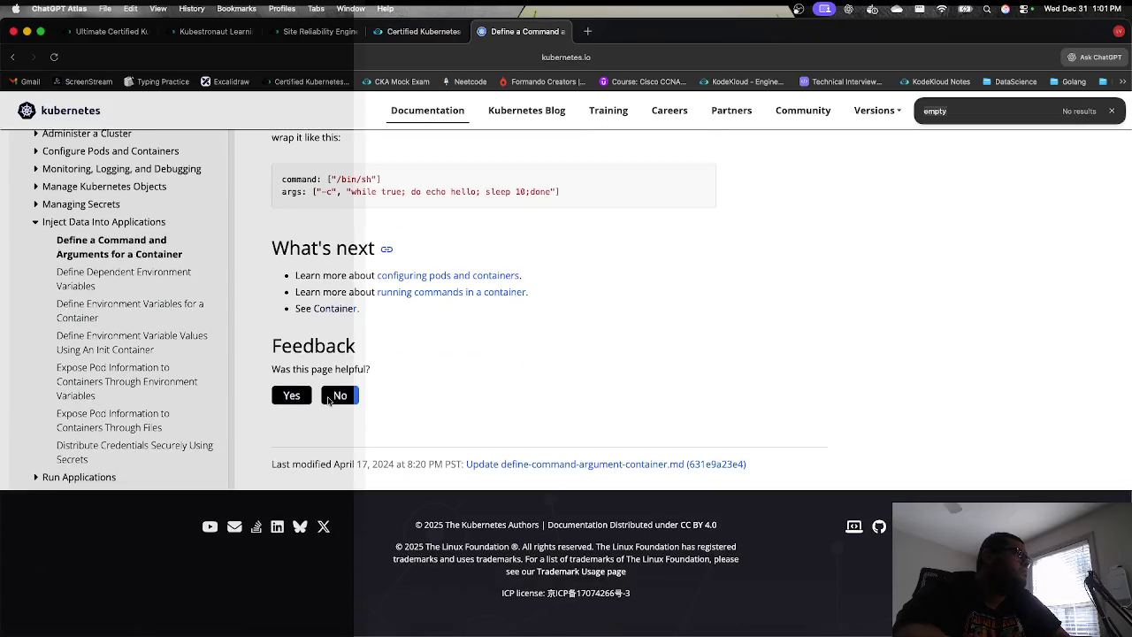
left_click(423, 31)
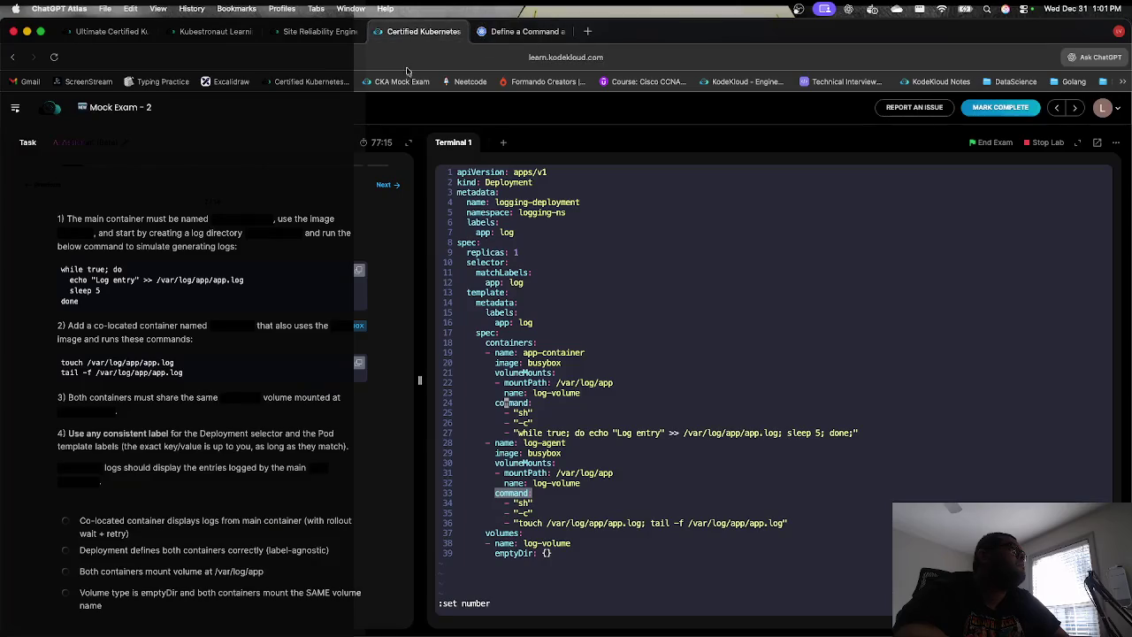
Step: Open the ChatGPT assistant, save and exit vi, and copy the kubectl create parse error
left_click(1100, 57)
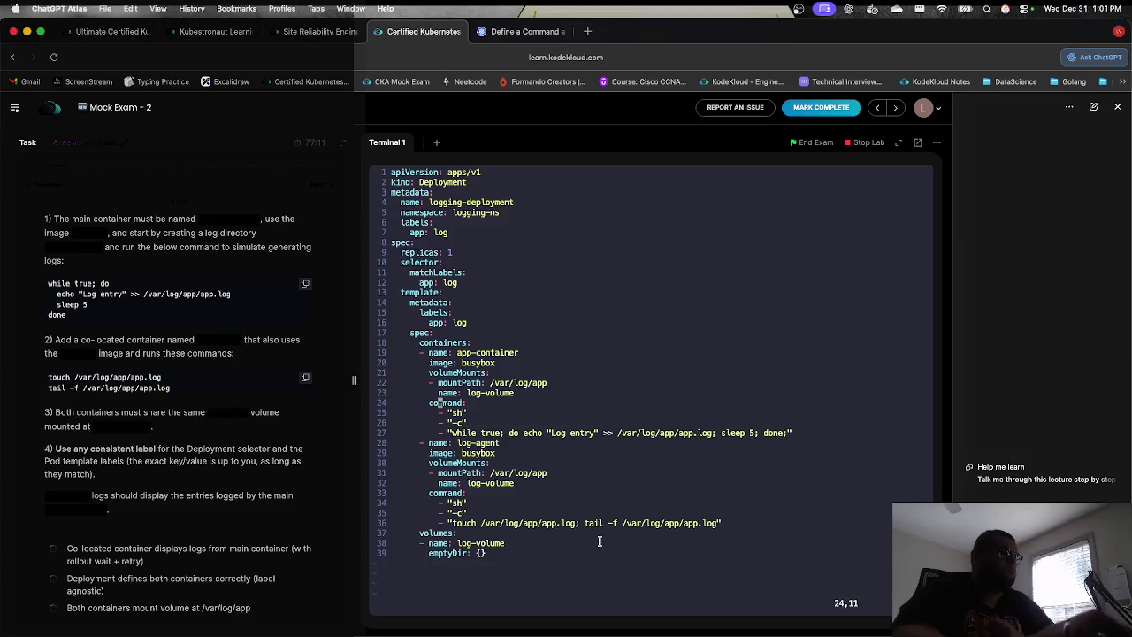
type(":wq")
key("Return")
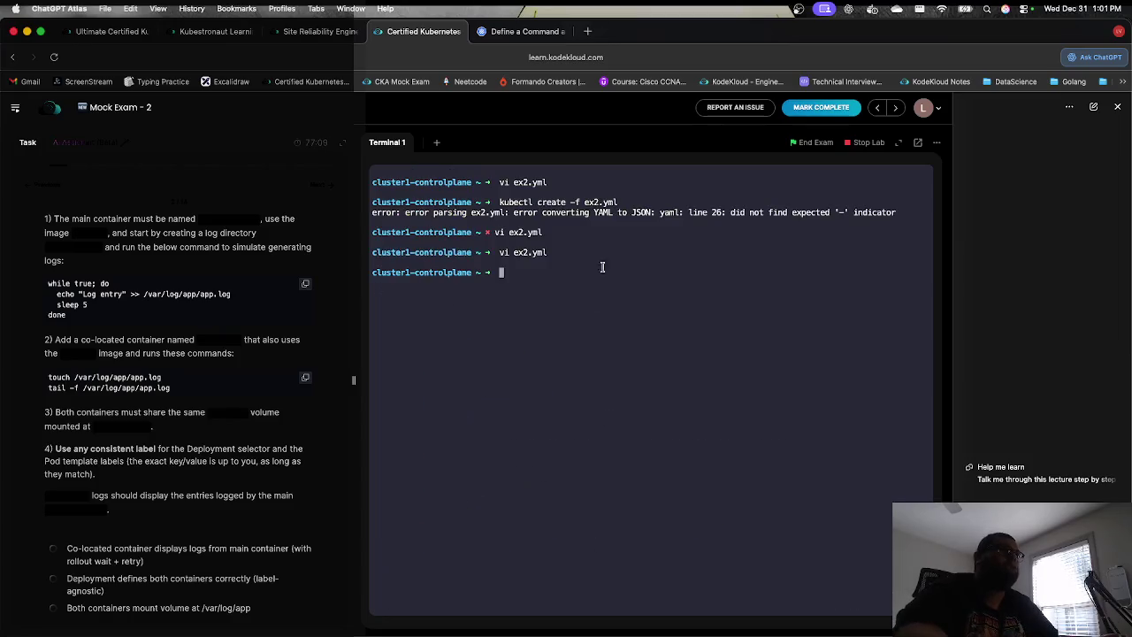
left_click_drag(884, 213, 499, 204)
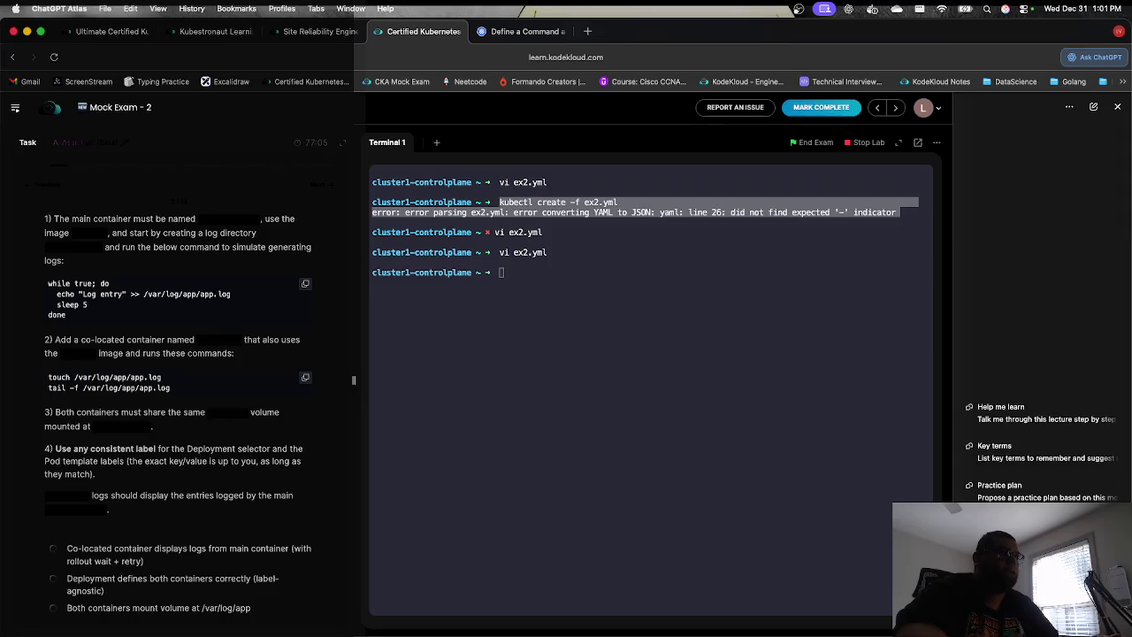
left_click(675, 455)
Step: Reopen ex2.yml with line numbers turned on and send the copied parse error to ChatGPT
key("Up")
key("Return")
type("set numberpiVersion: apps/v1")
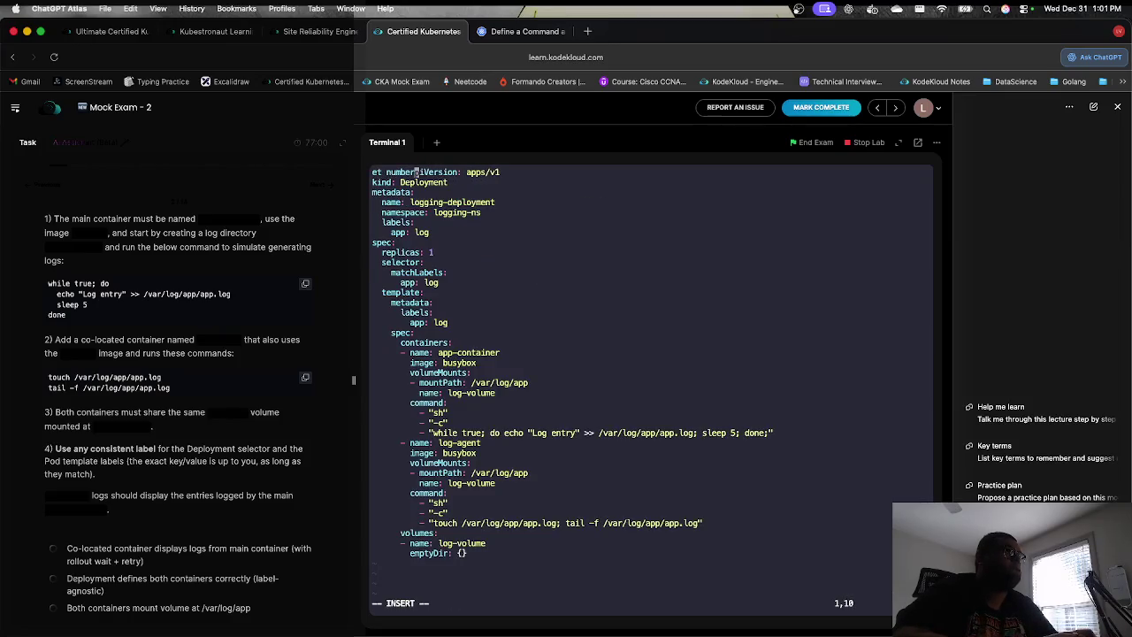
key("Escape")
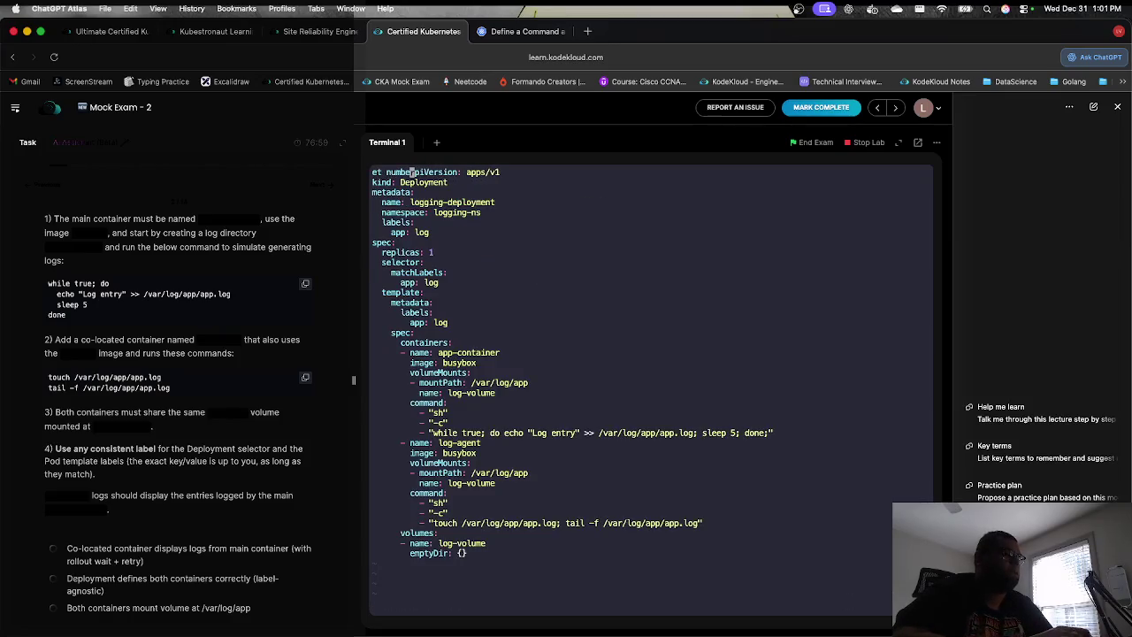
type("u")
type(":set n umber")
key("BackSpace")
key("BackSpace")
key("BackSpace")
type("umb")
key("BackSpace")
key("BackSpace")
key("BackSpace")
type("number")
key("Return")
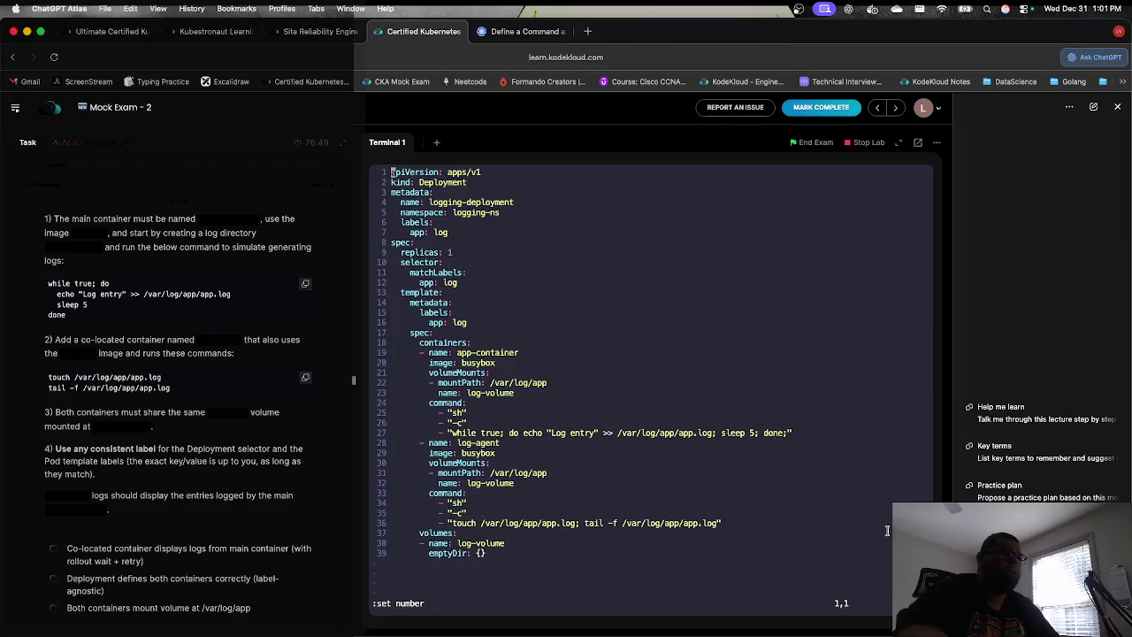
key("Return")
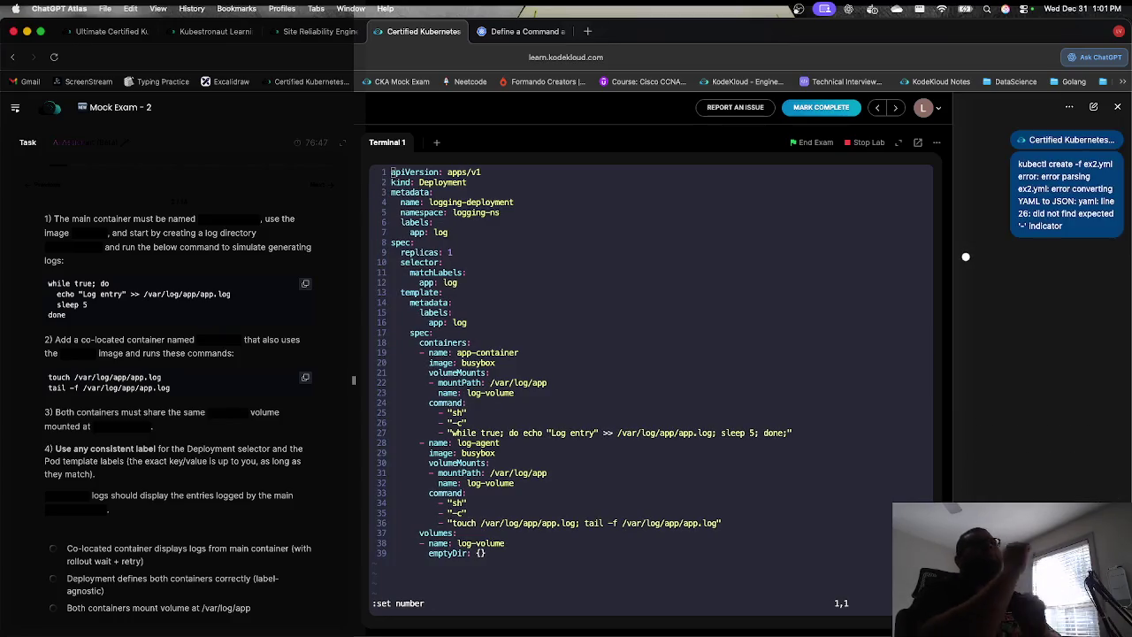
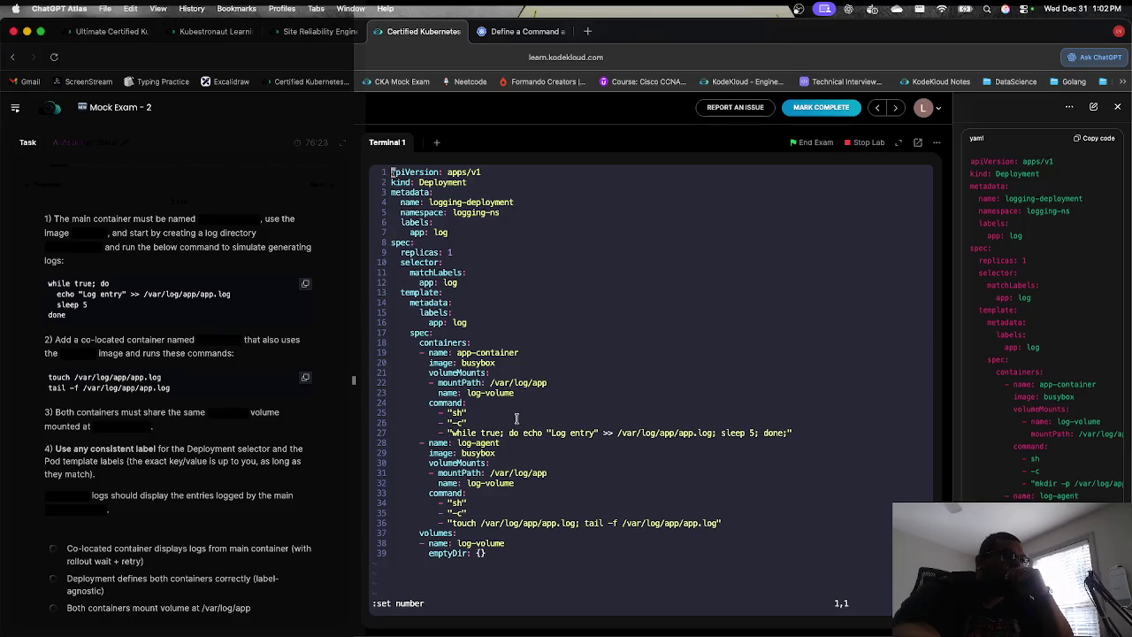
Step: Remove the quotes around sh and -c in the main container's command list
key("j")
key("j")
key("j")
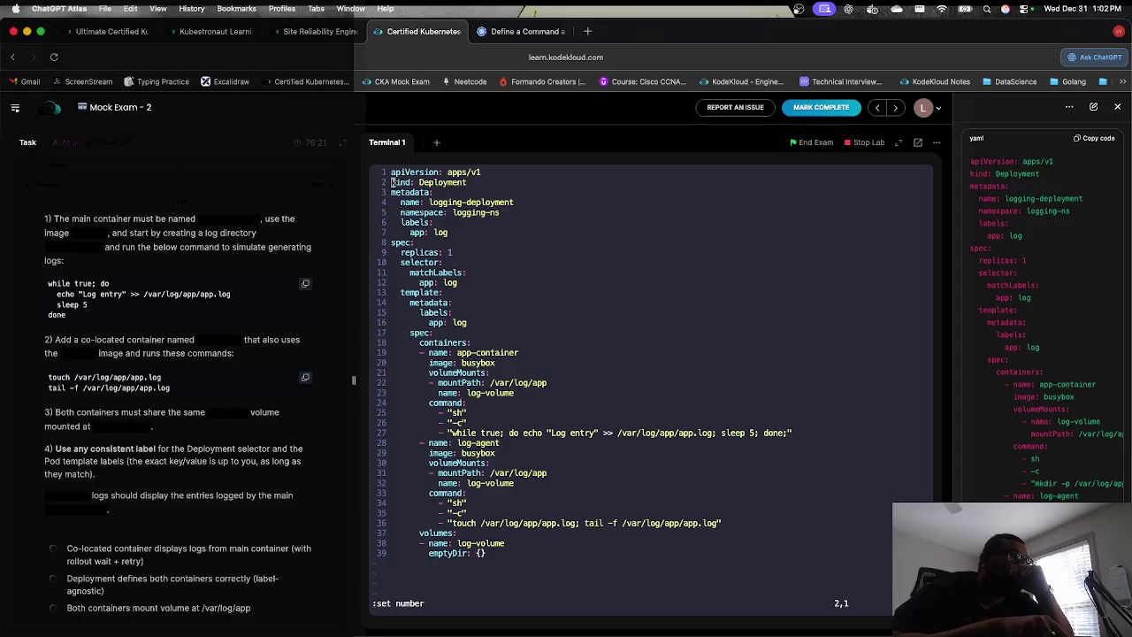
key("j")
key("j")
key("j")
key("l")
key("l")
key("l")
key("l")
key("l")
key("l")
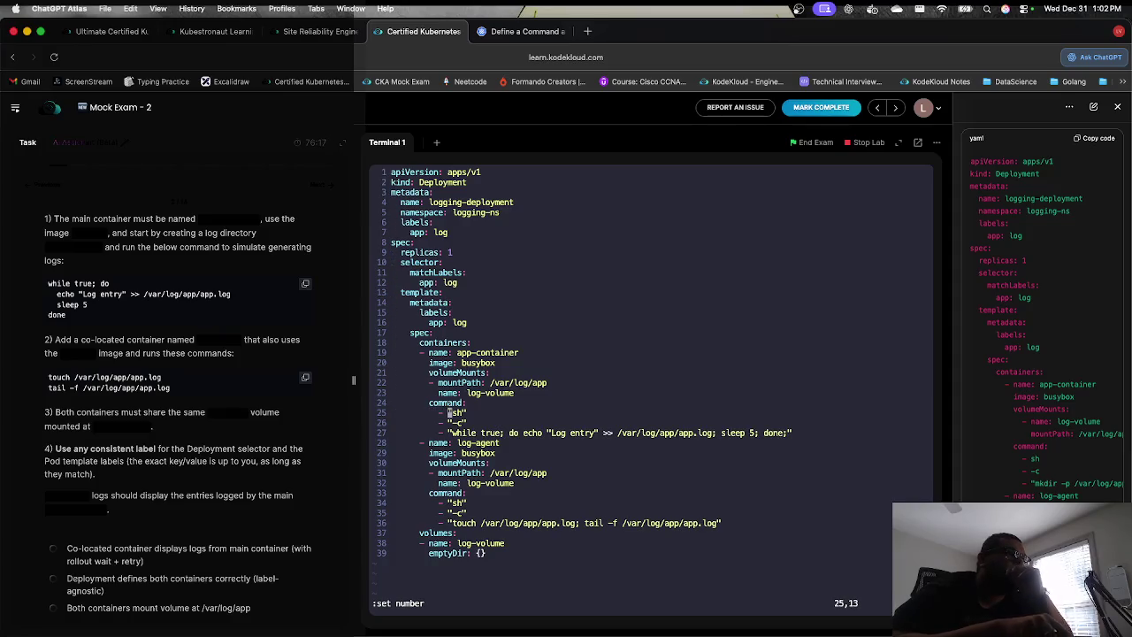
key("i")
key("BackSpace")
key("Right")
key("Right")
key("Delete")
key("Down")
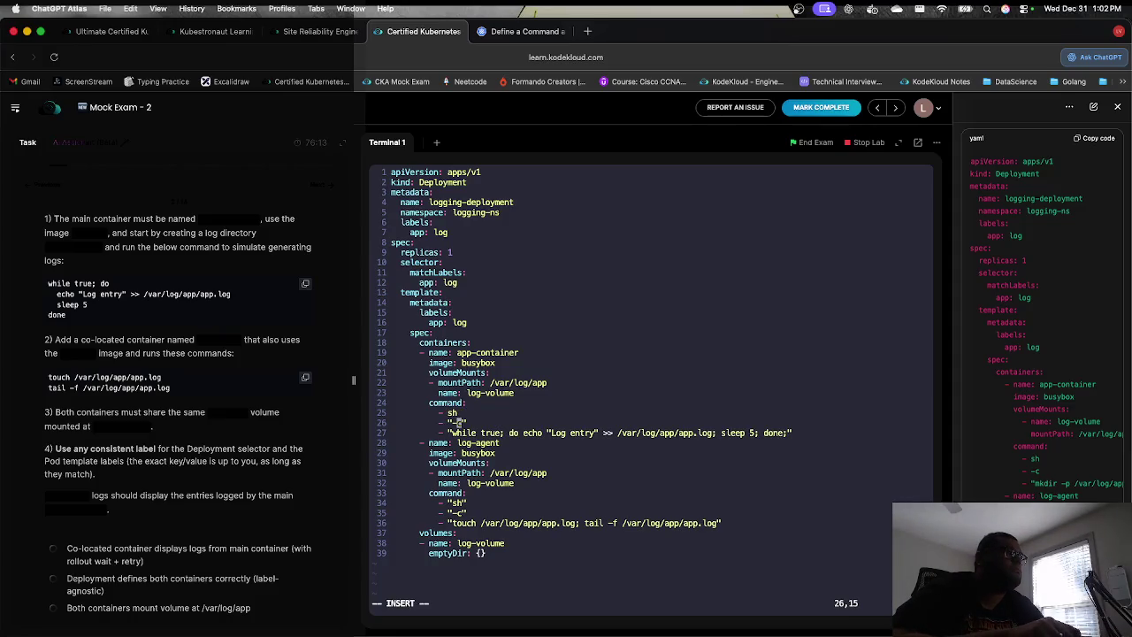
key("Left")
key("BackSpace")
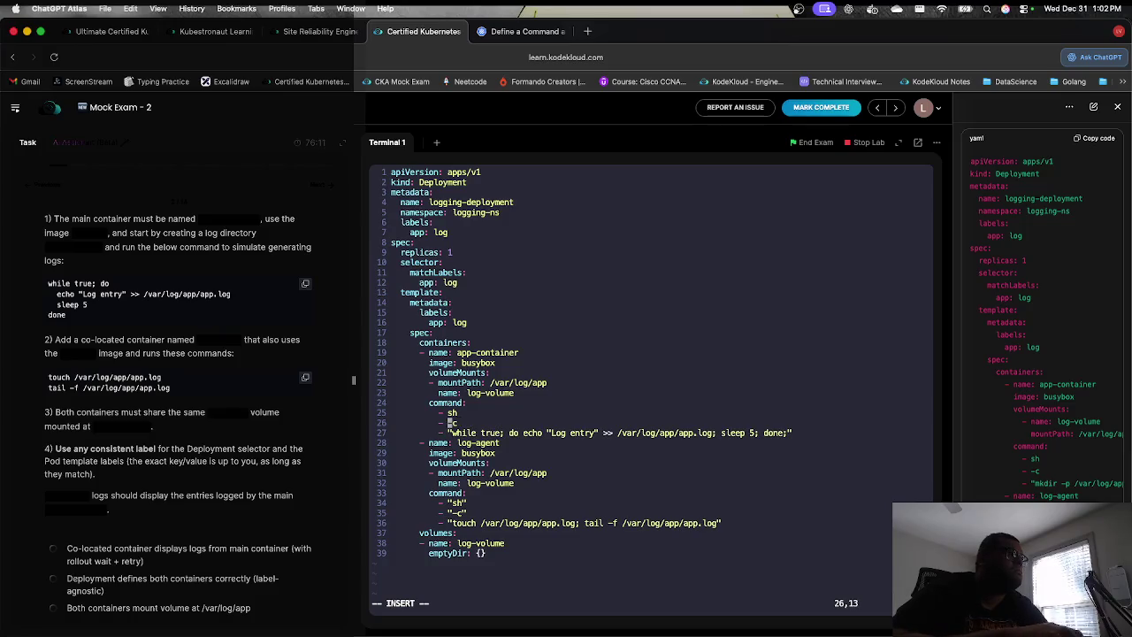
Step: Remove the quotes around sh and -c in the log-agent container's command list
key("Down")
key("Down")
key("Down")
key("Down")
key("BackSpace")
key("Down")
key("Right")
key("Right")
key("Left")
key("BackSpace")
key("Right")
key("Right")
key("Delete")
key("Up")
key("Delete")
key("Up")
Step: Save ex2.yml, rerun kubectl create -f ex2.yml (fails at line 26), and reopen it in vi
key("Escape")
type(":wq")
key("Return")
key("Up")
key("Up")
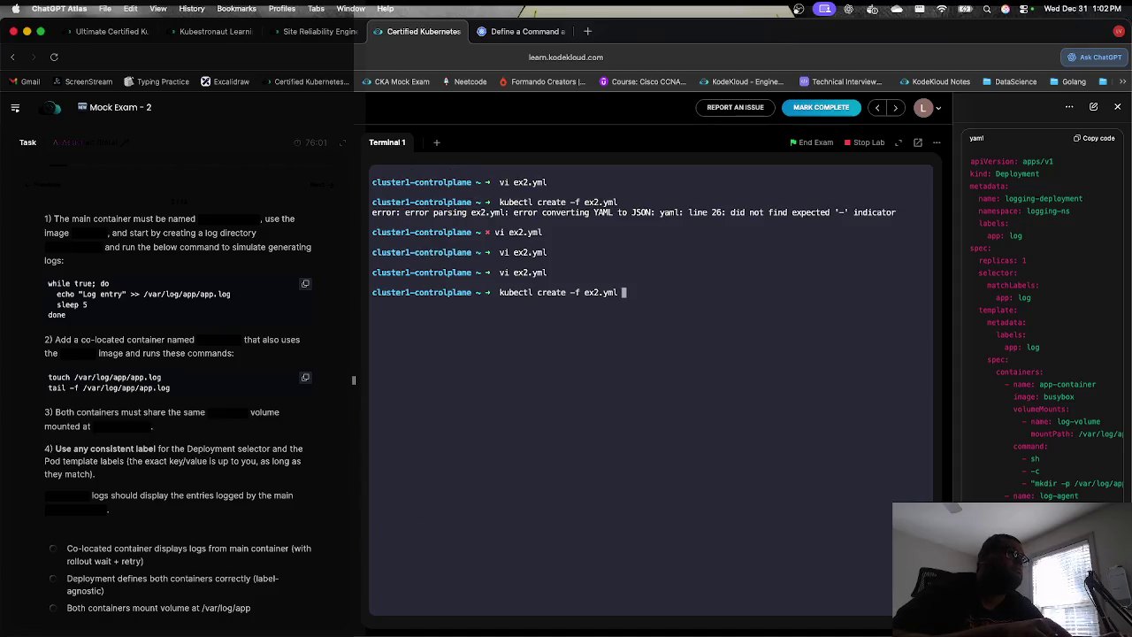
key("Return")
key("Up")
key("Up")
key("Return")
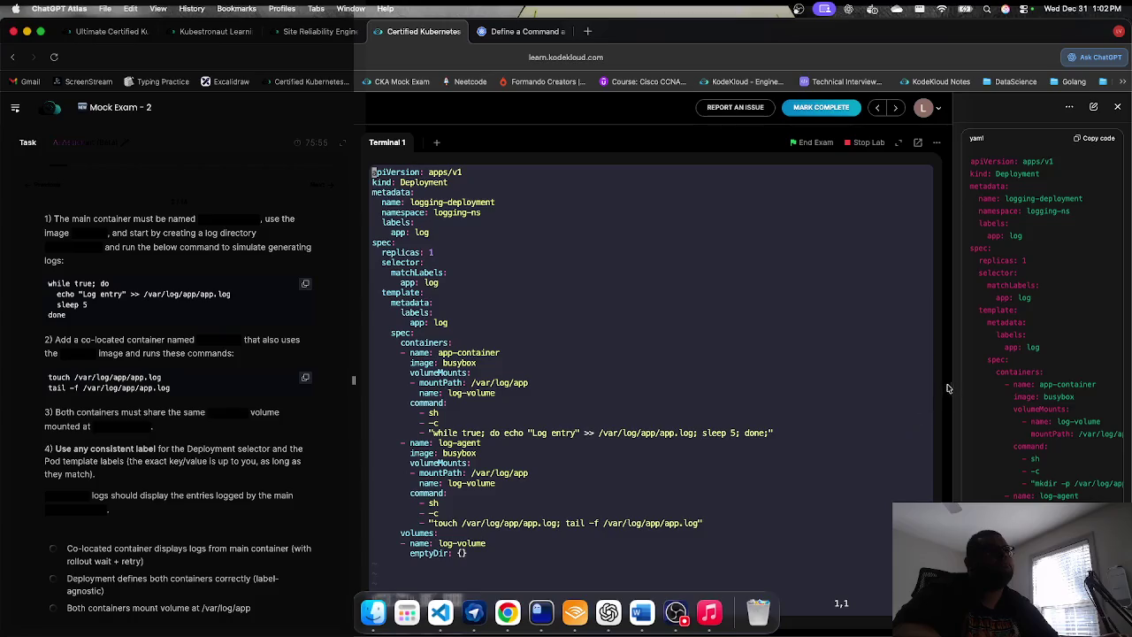
Step: Widen the ChatGPT sidebar and read through the assistant's previous reply
left_click_drag(953, 386, 796, 380)
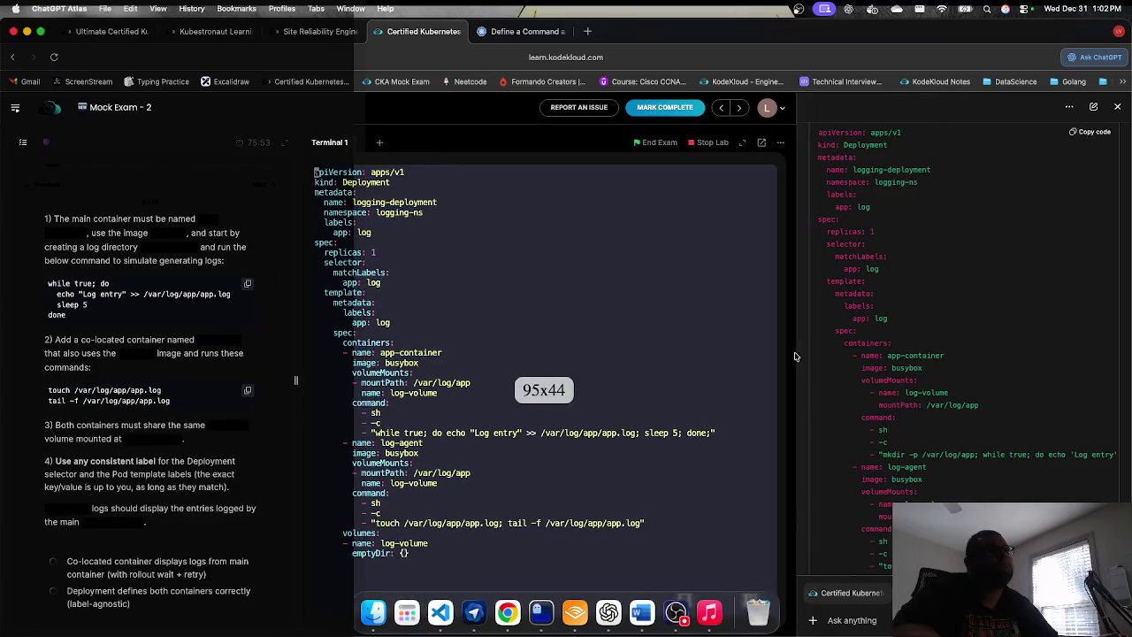
scroll(937, 409, "down", 5)
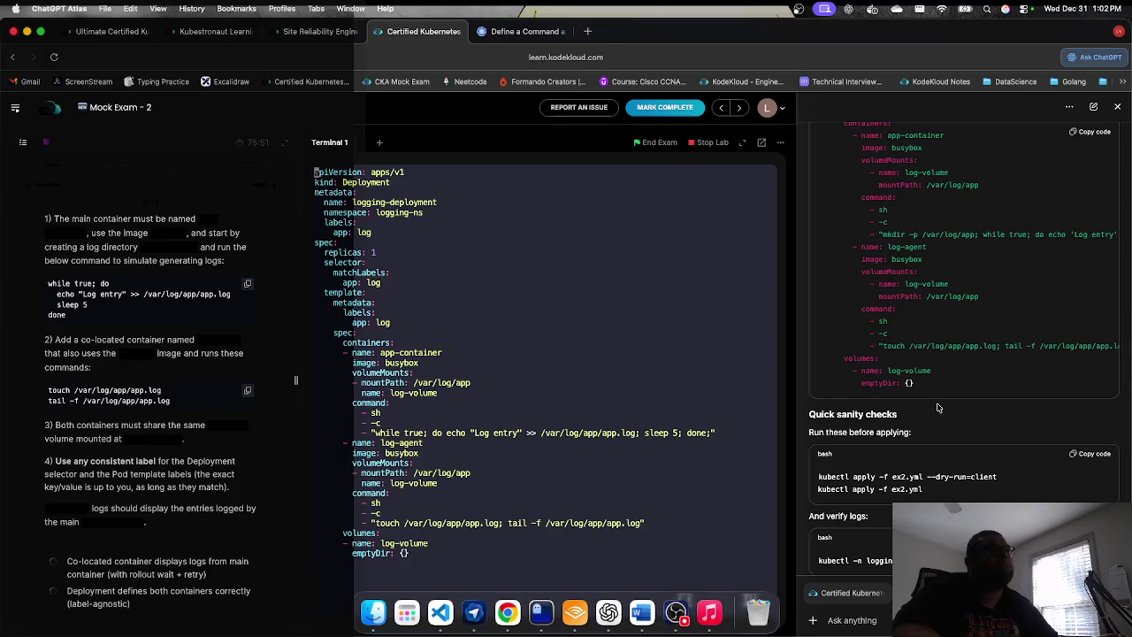
scroll(938, 407, "up", 15)
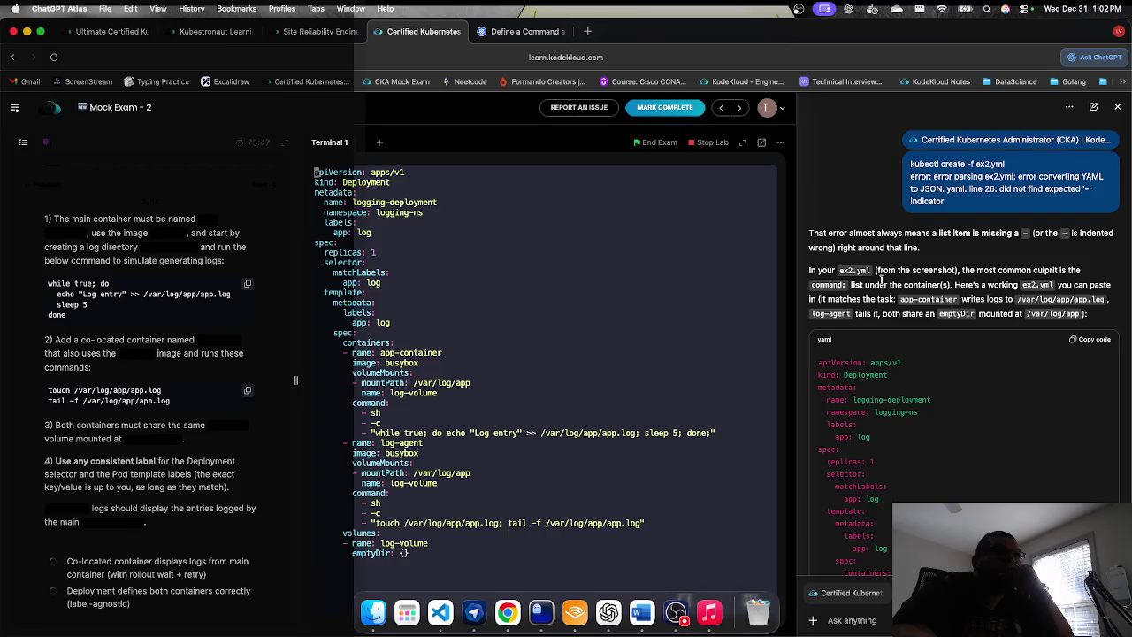
double_click(887, 270)
triple_click(878, 285)
left_click(877, 285)
Step: Review the assistant's suggested YAML, checking the log-agent lines against the manifest
scroll(849, 403, "down", 2)
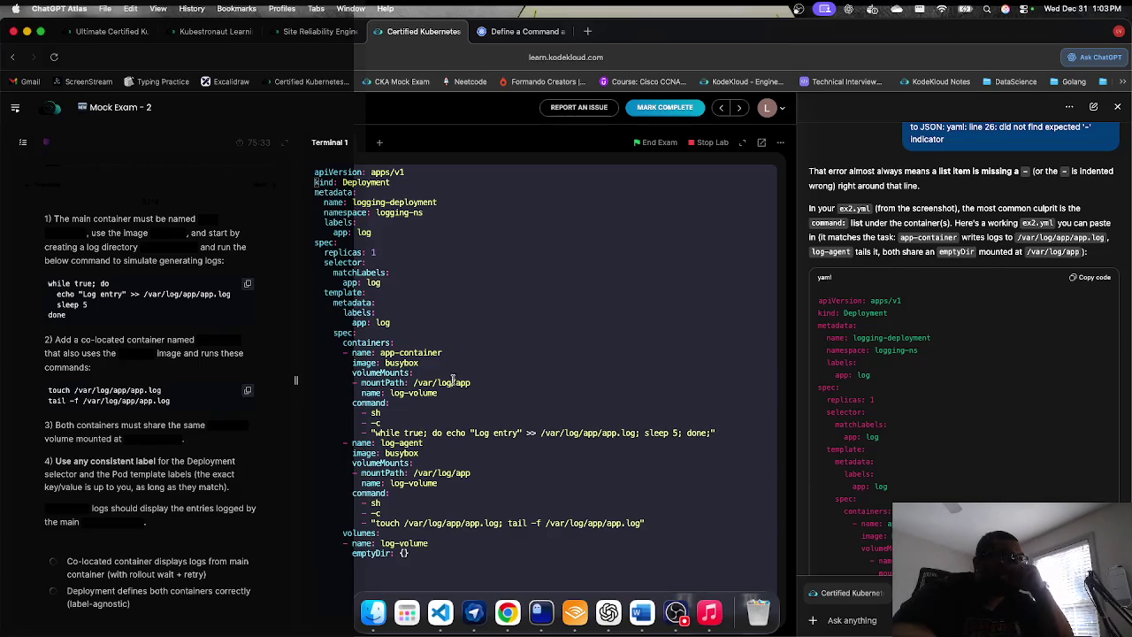
scroll(867, 460, "down", 1)
scroll(867, 460, "down", 2)
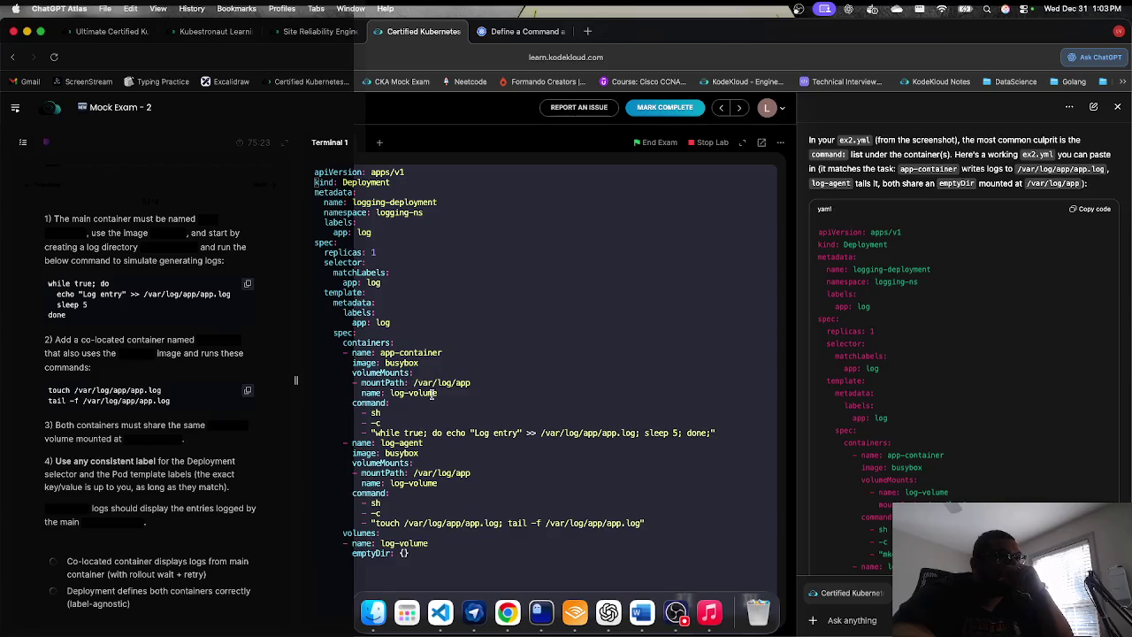
key("Down")
scroll(964, 353, "down", 1)
scroll(964, 353, "down", 2)
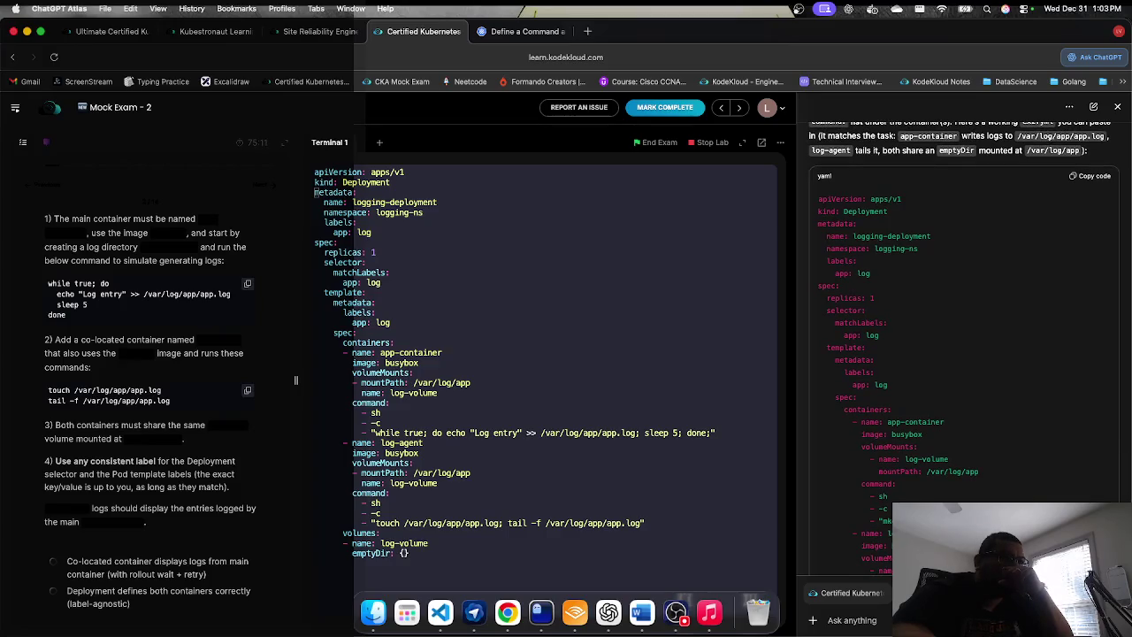
left_click_drag(854, 534, 938, 546)
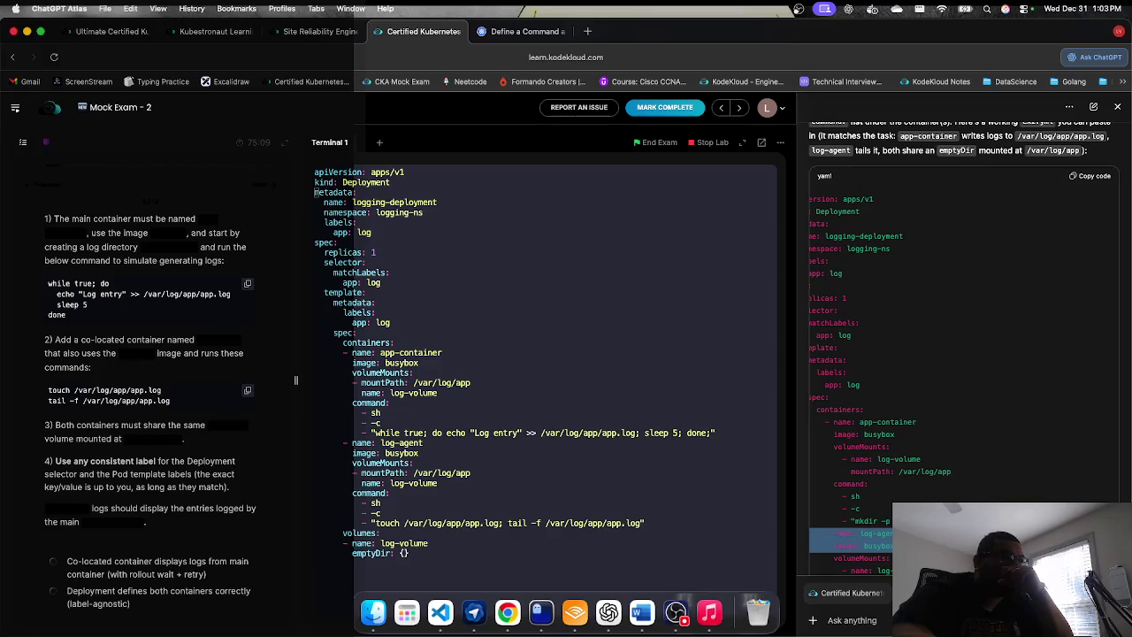
left_click(296, 381)
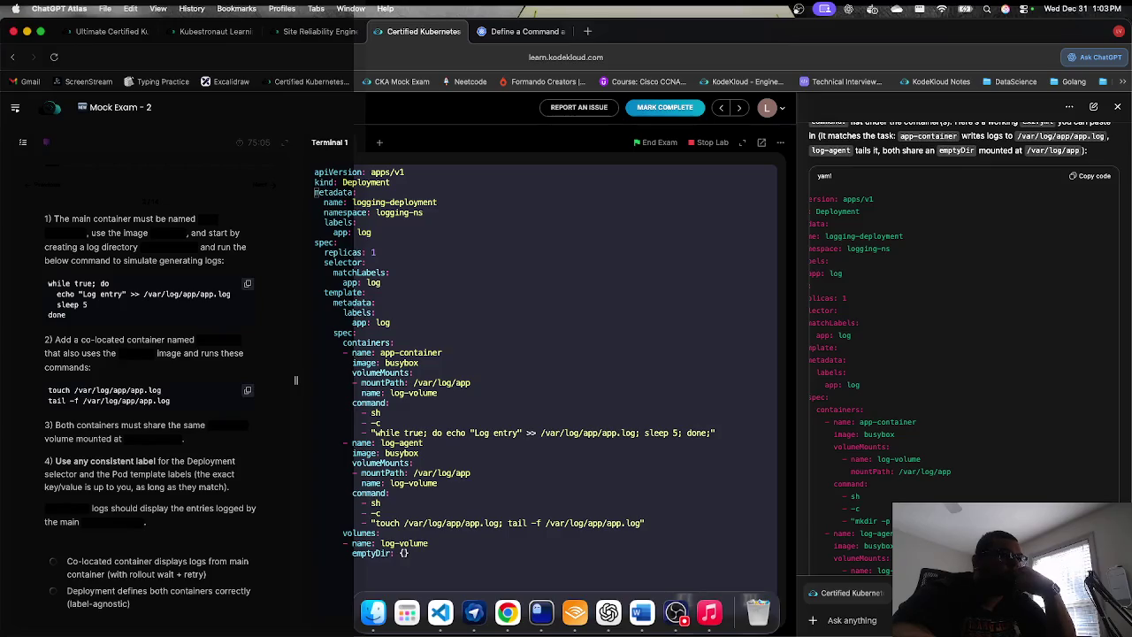
scroll(835, 488, "down", 2)
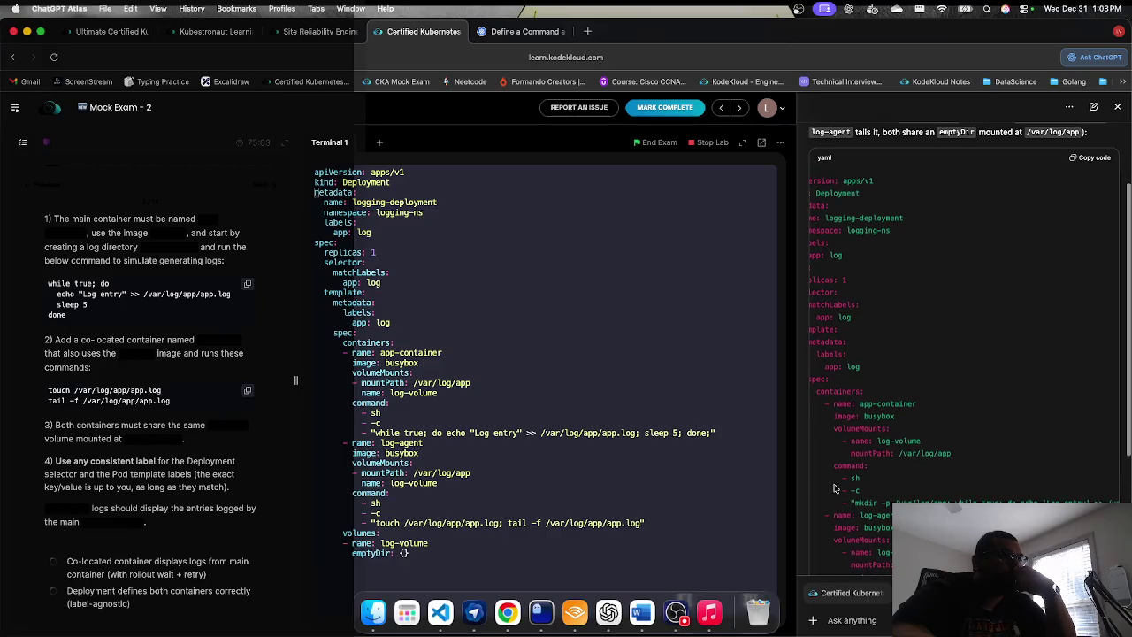
scroll(834, 487, "down", 5)
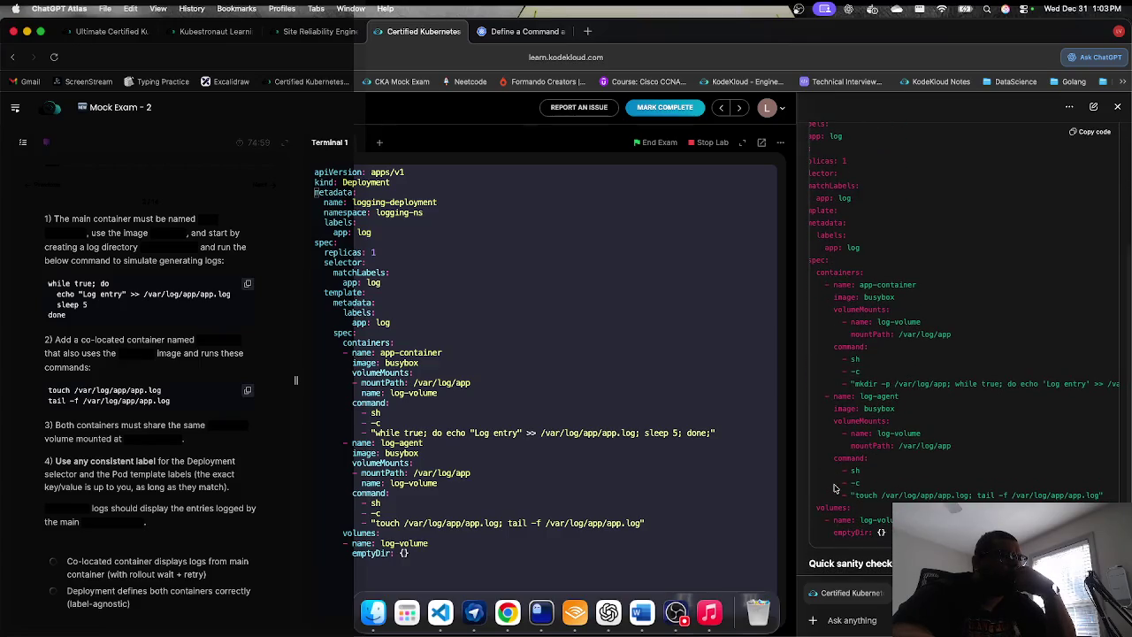
scroll(834, 487, "down", 3)
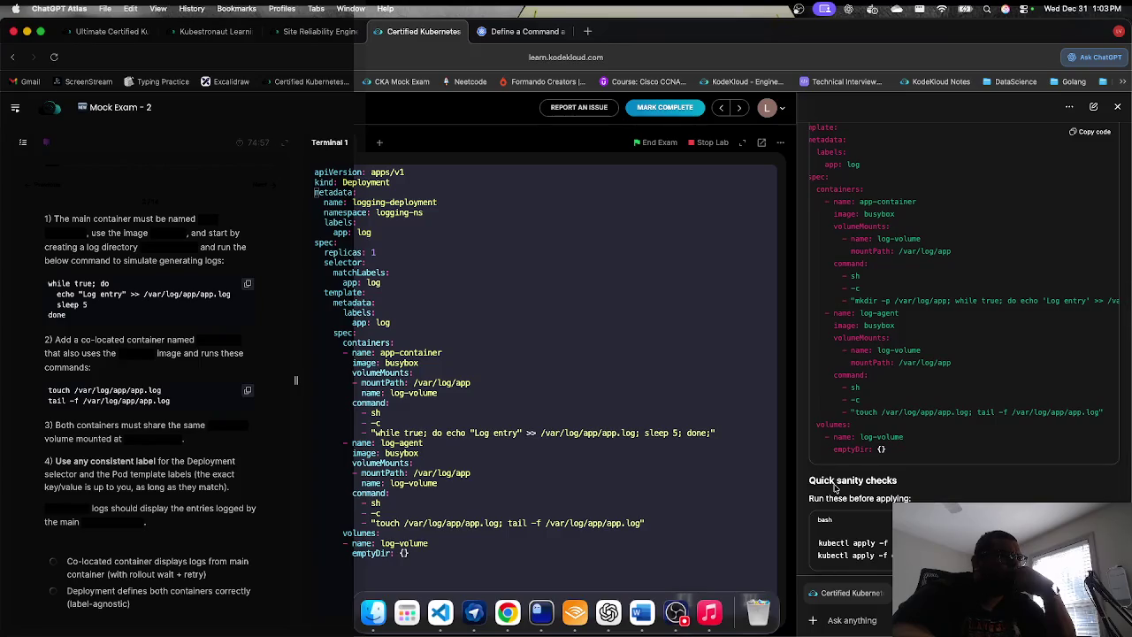
scroll(834, 487, "down", 5)
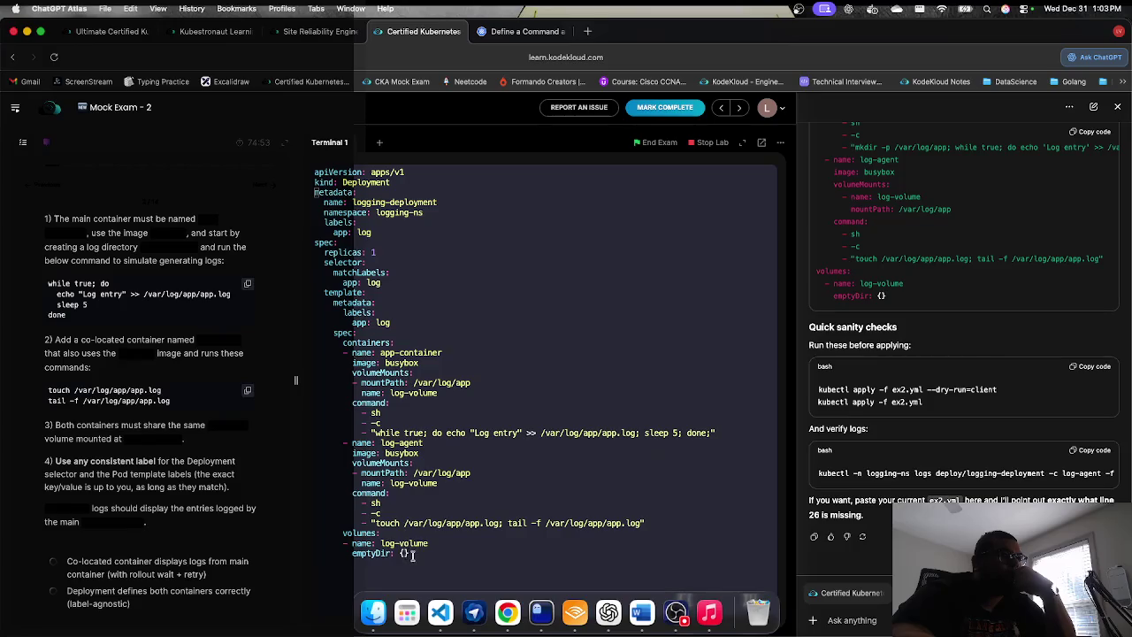
Step: Copy the whole ex2.yml manifest from the terminal and send it to ChatGPT
left_click_drag(412, 555, 321, 148)
key("super+c")
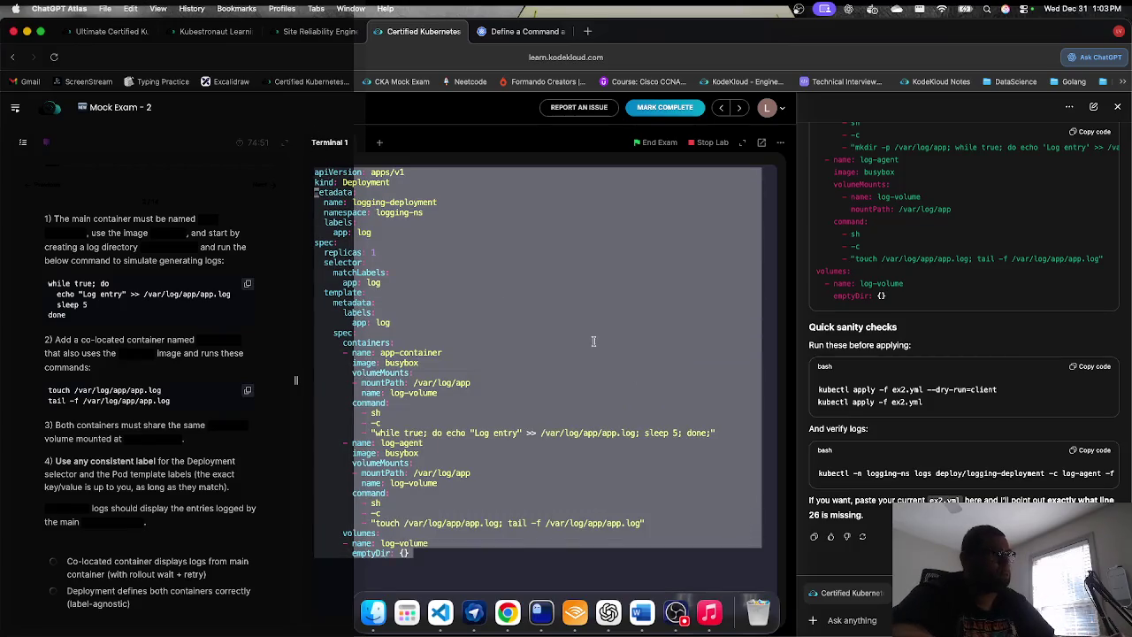
left_click(843, 625)
key("super+v")
key("Return")
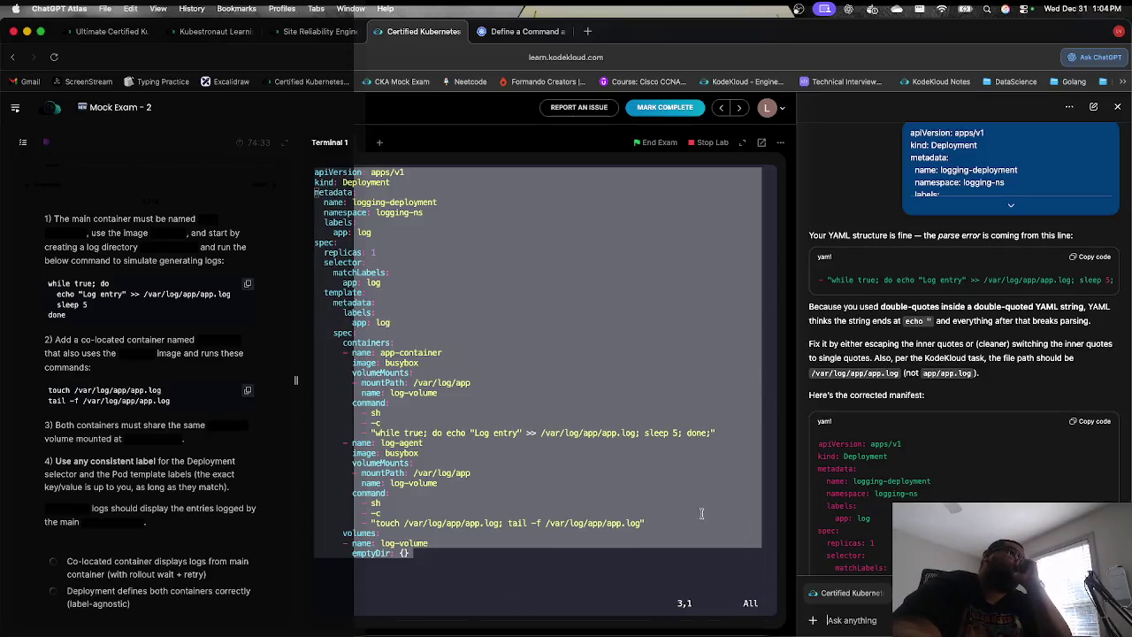
Step: Replace the double quotes around 'Log entry' on the while-loop echo line with single quotes
left_click(662, 508)
key("j")
key("j")
key("j")
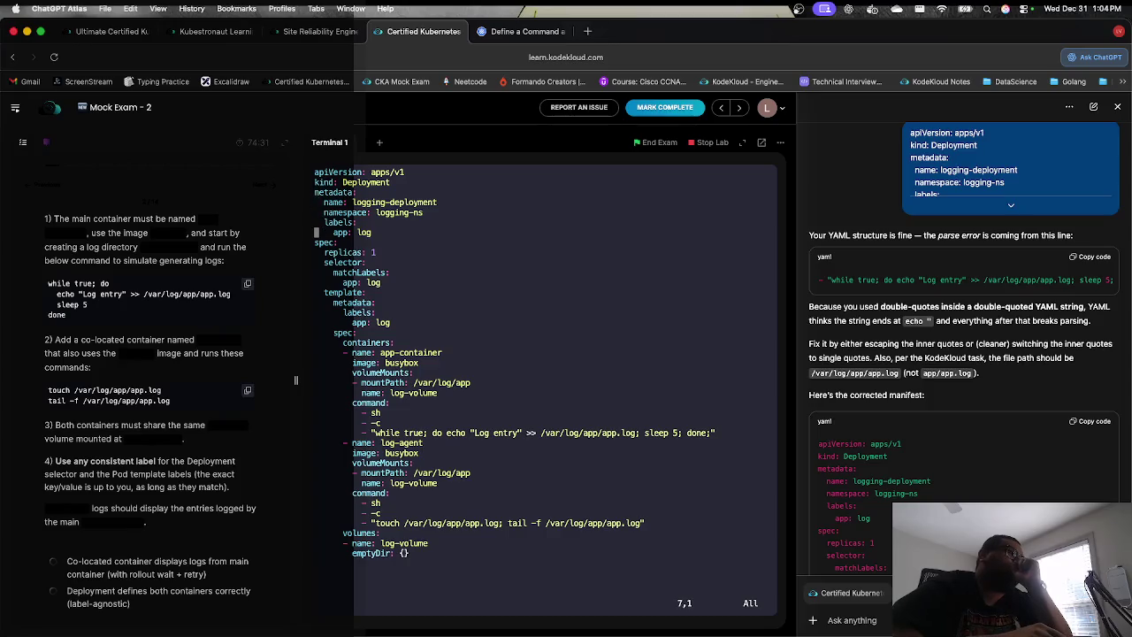
key("j")
key("j")
key("j")
key("l")
key("l")
key("l")
key("j")
key("l")
key("l")
key("l")
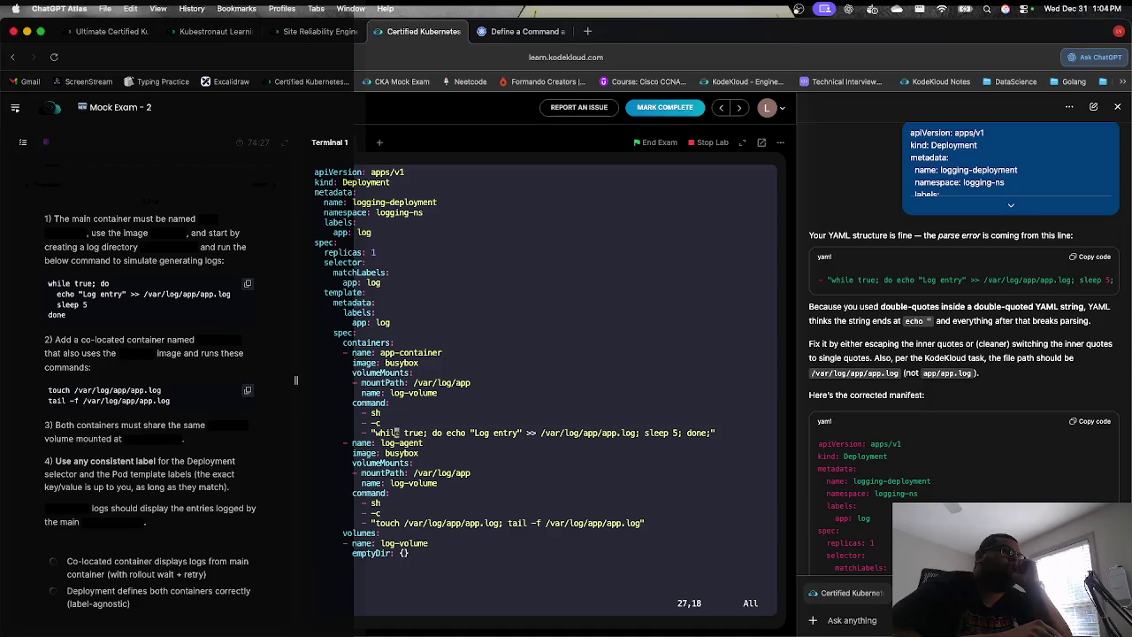
key("l")
key("l")
key("l")
key("i")
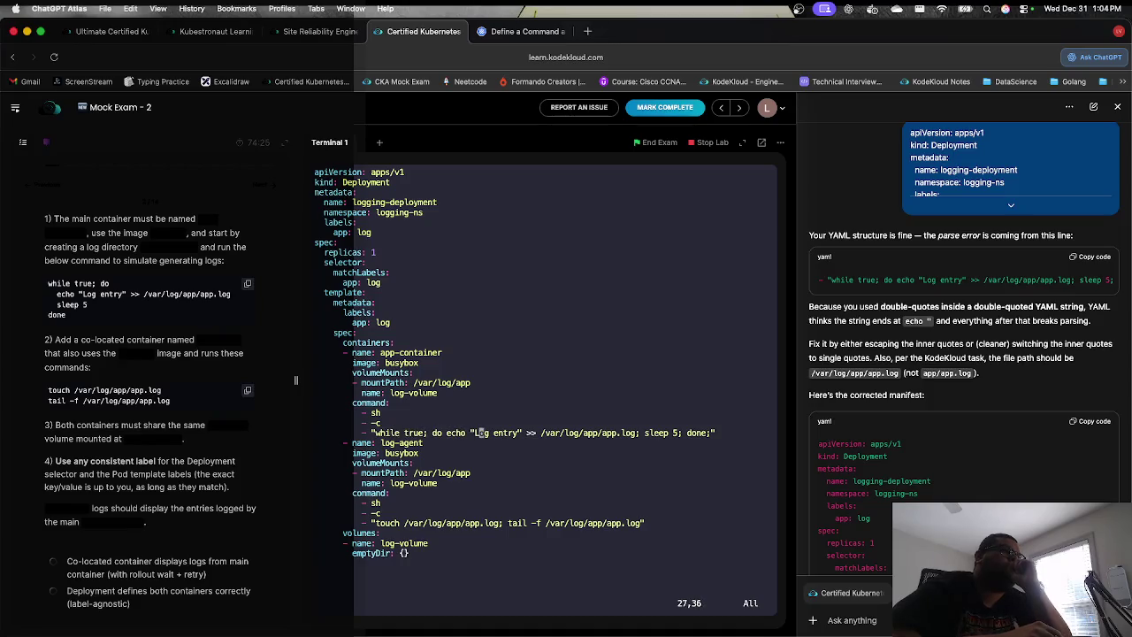
key("BackSpace")
type("'")
key("Right")
key("Right")
key("Right")
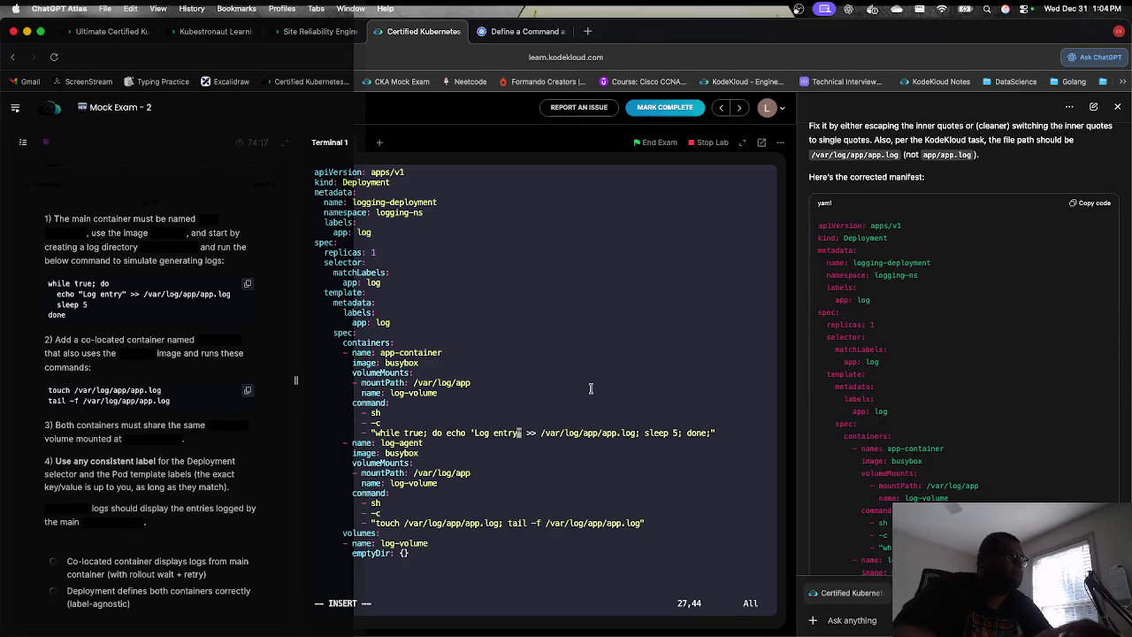
key("Delete")
type("'")
key("BackSpace")
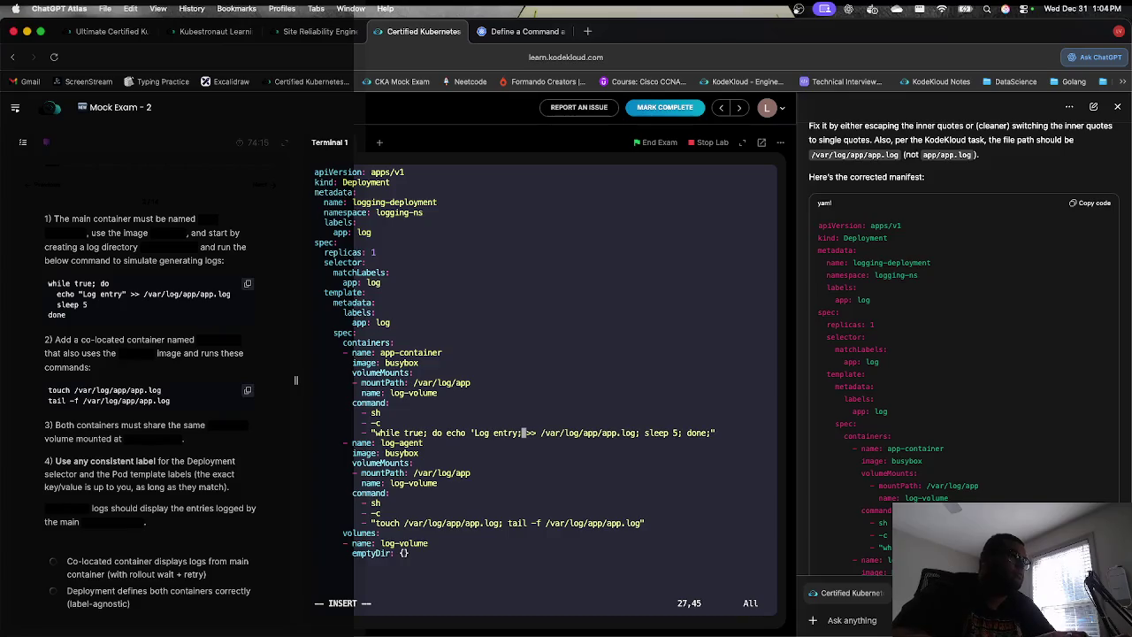
type("'")
key("Escape")
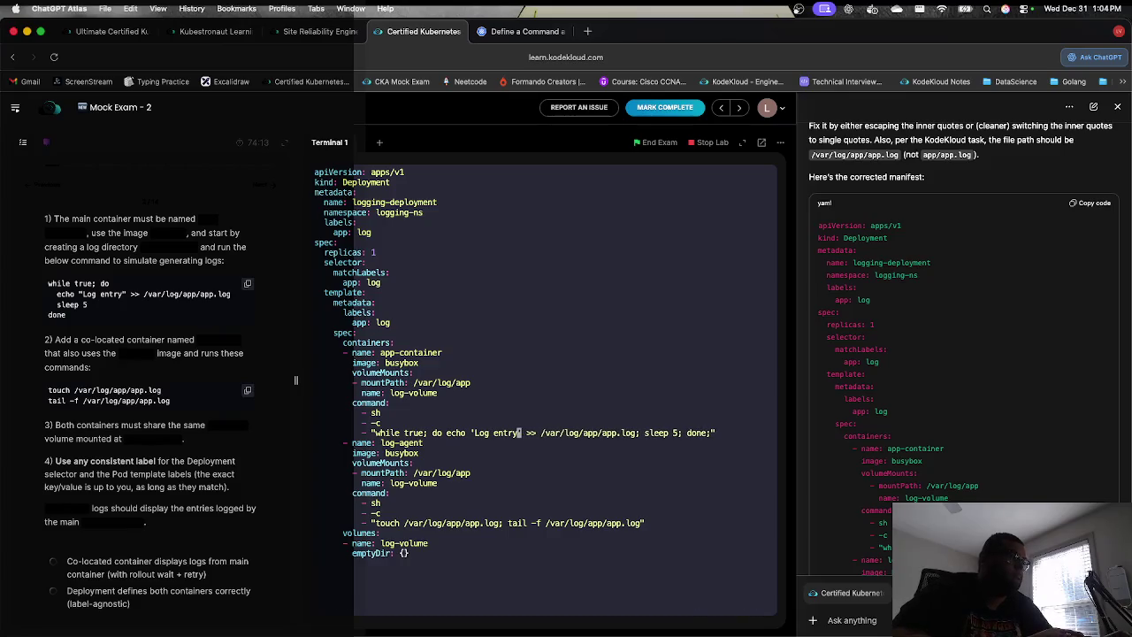
Step: Save ex2.yml, create logging-deployment from it, and advance to the next exam question
type(":wq")
key("Return")
key("Up")
key("Up")
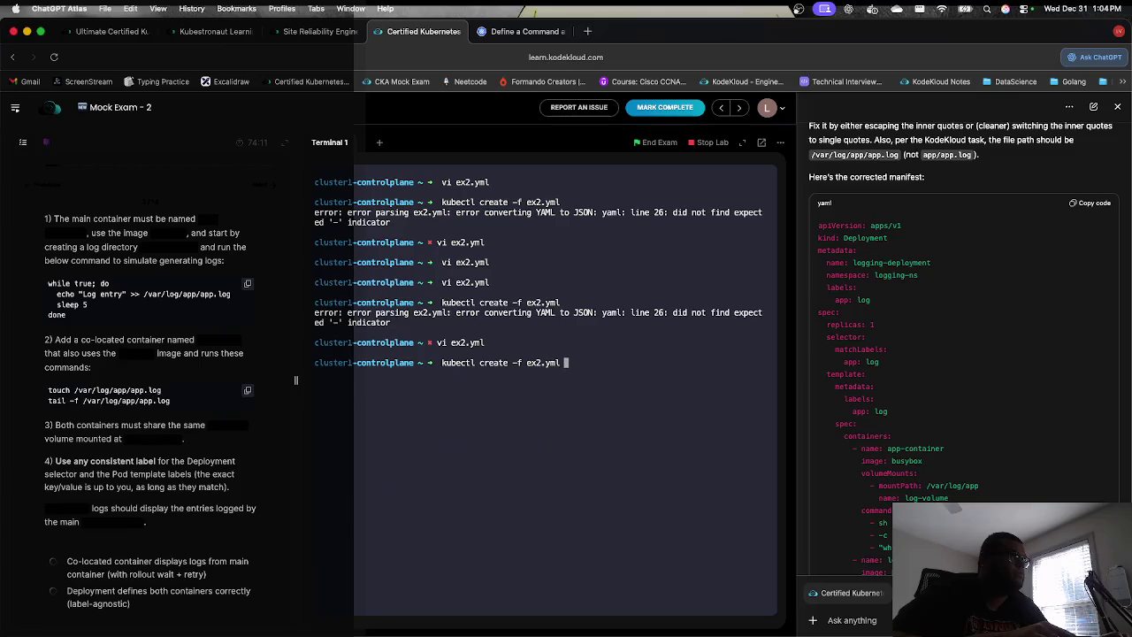
key("Return")
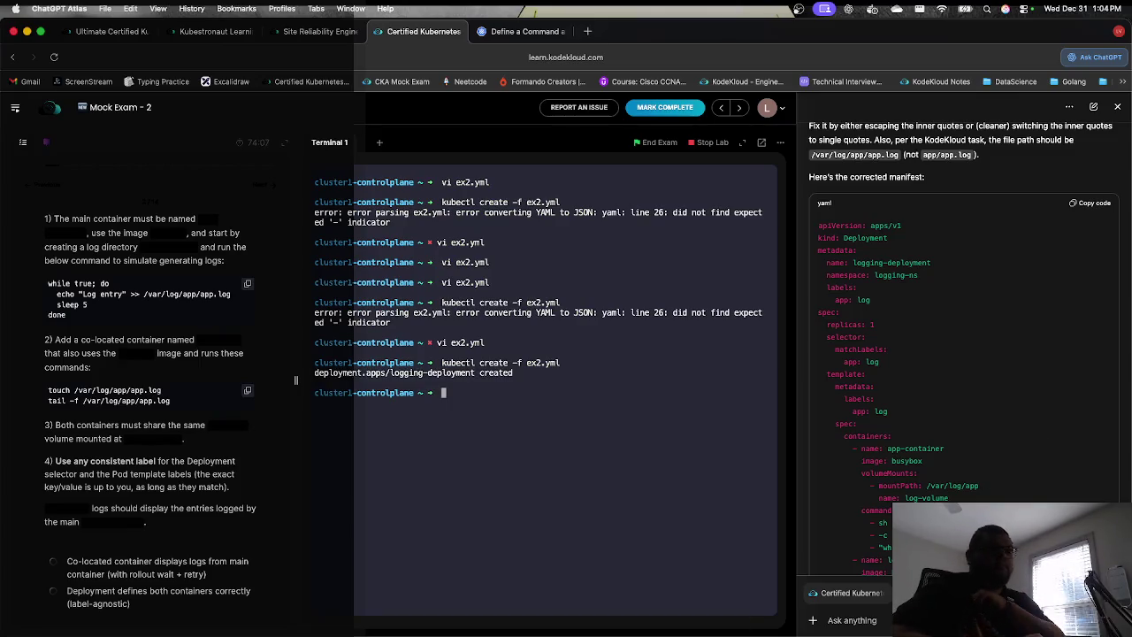
key("ctrl+Up")
key("ctrl+Up")
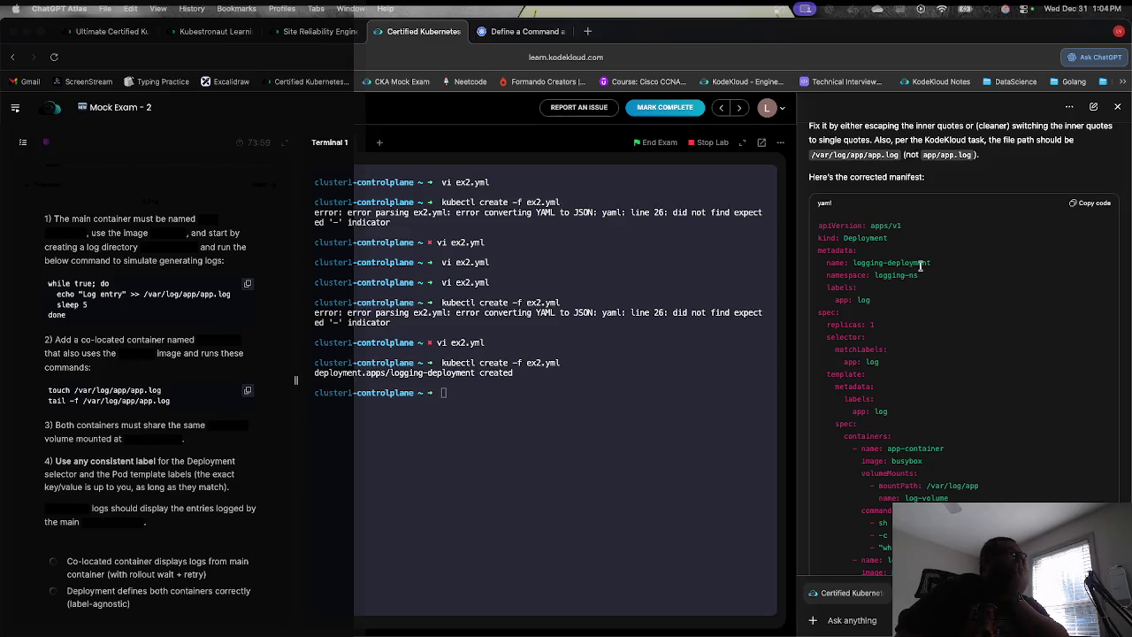
left_click(261, 193)
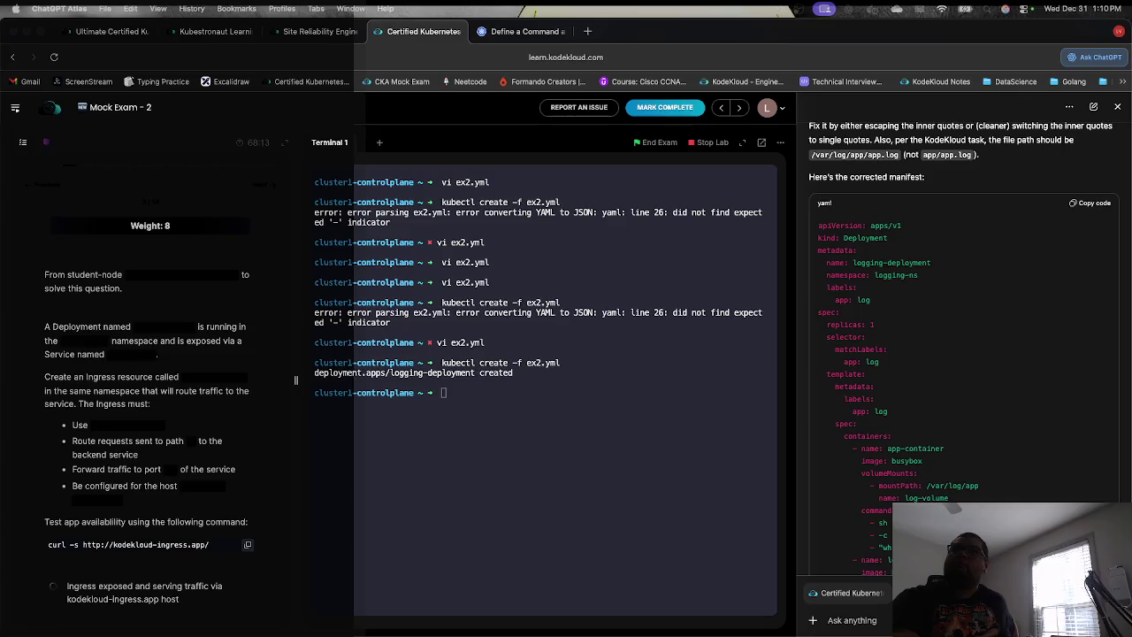
key("super+Tab")
key("ctrl+Up")
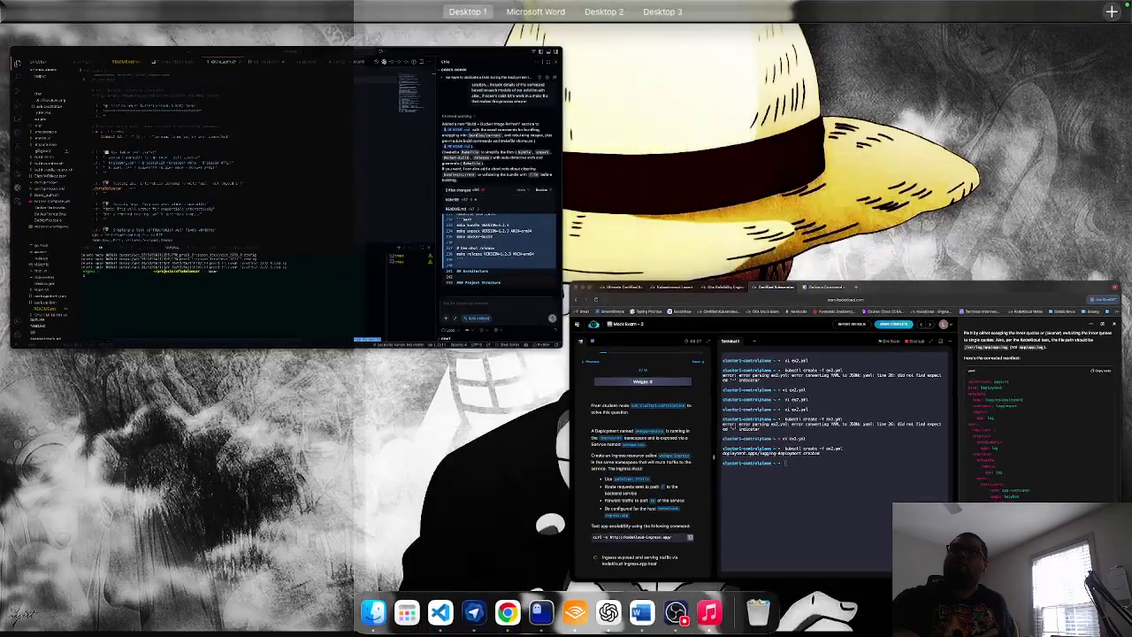
key("ctrl+Up")
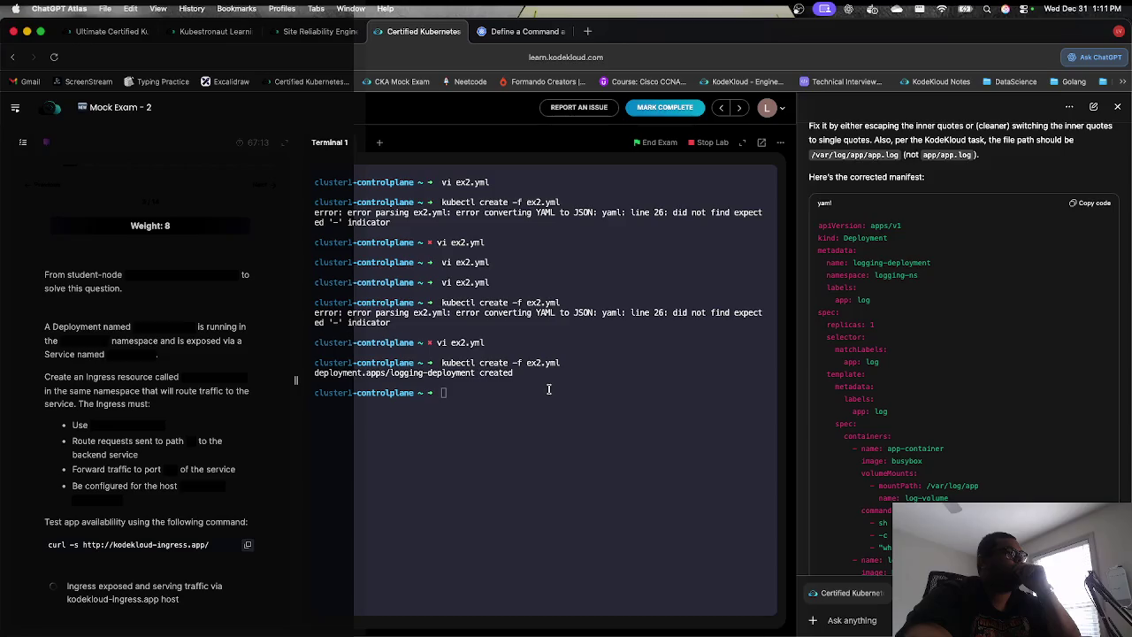
Step: Clear the exam terminal with the clear command
left_click(537, 460)
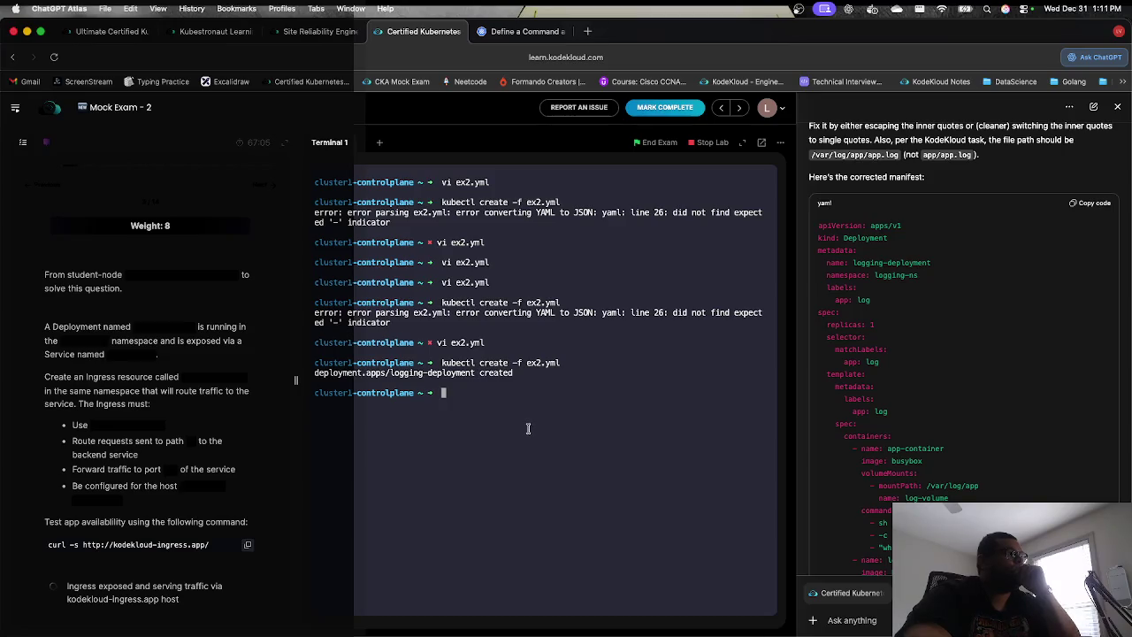
type("clear")
key("Return")
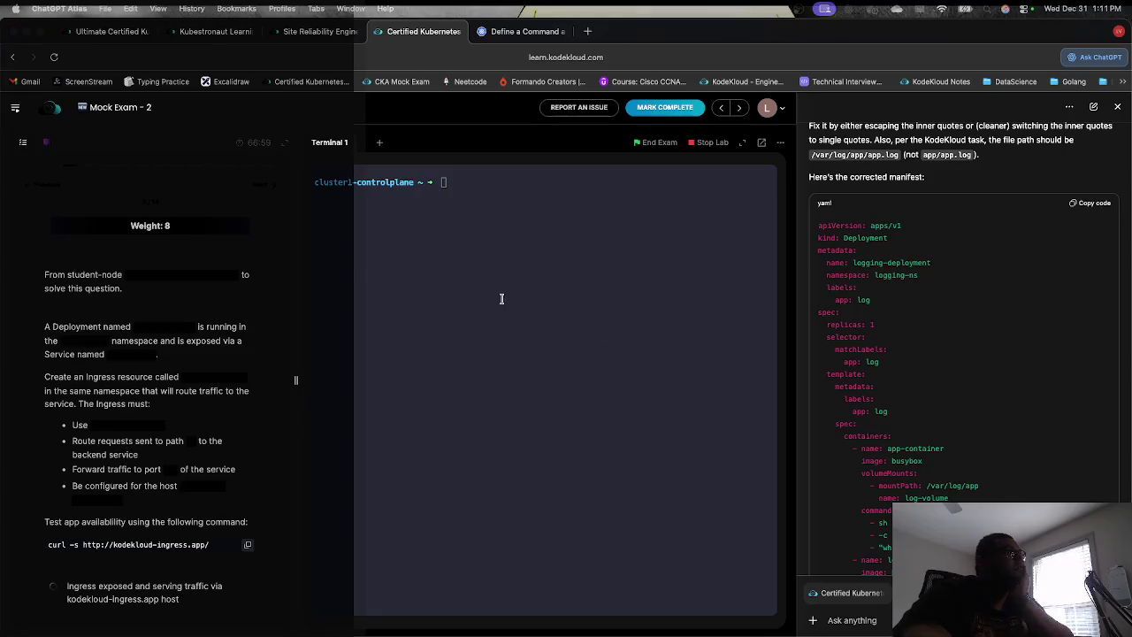
Step: Run kubectl get deploy -n ingress-ns, fixing the namespace typo, to see webapp-deploy 1/1 ready
left_click(448, 282)
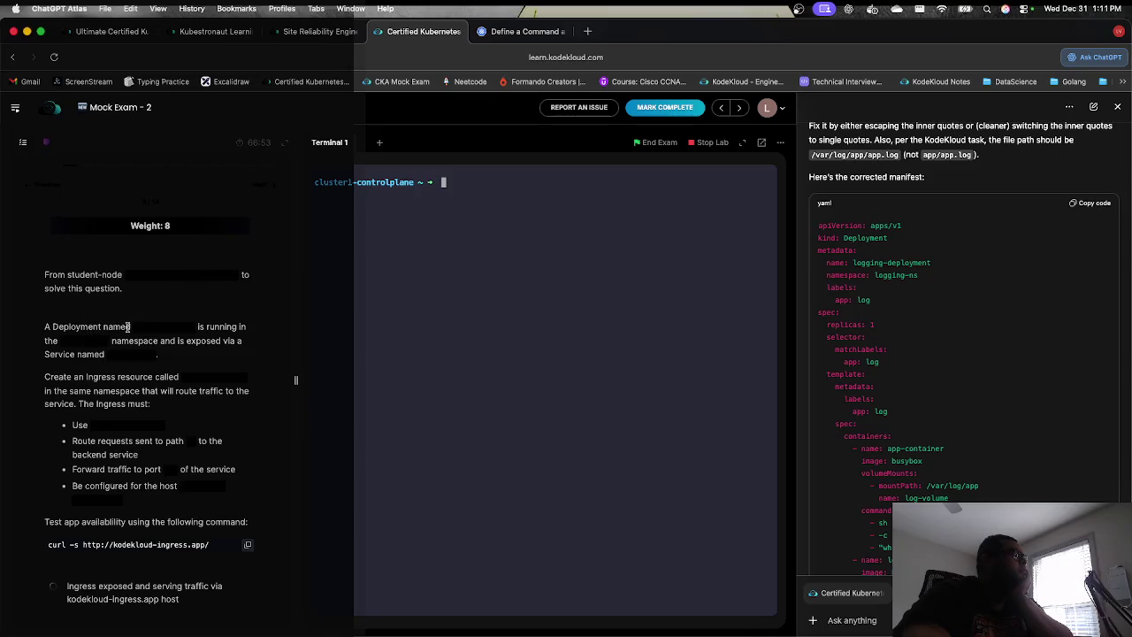
type("k")
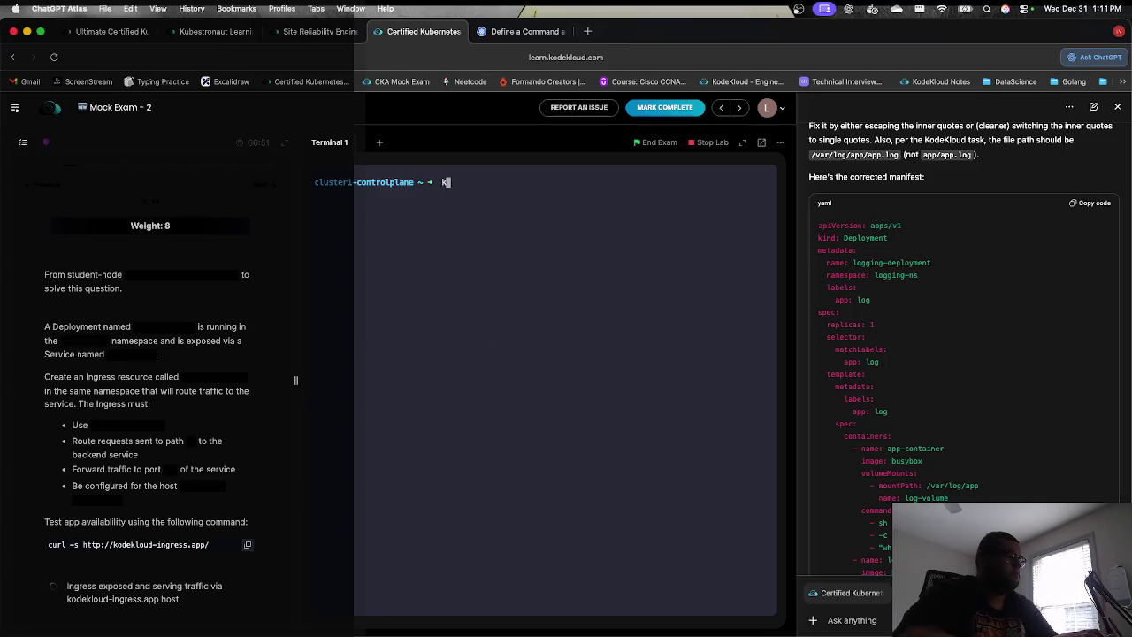
type("ubectl get ")
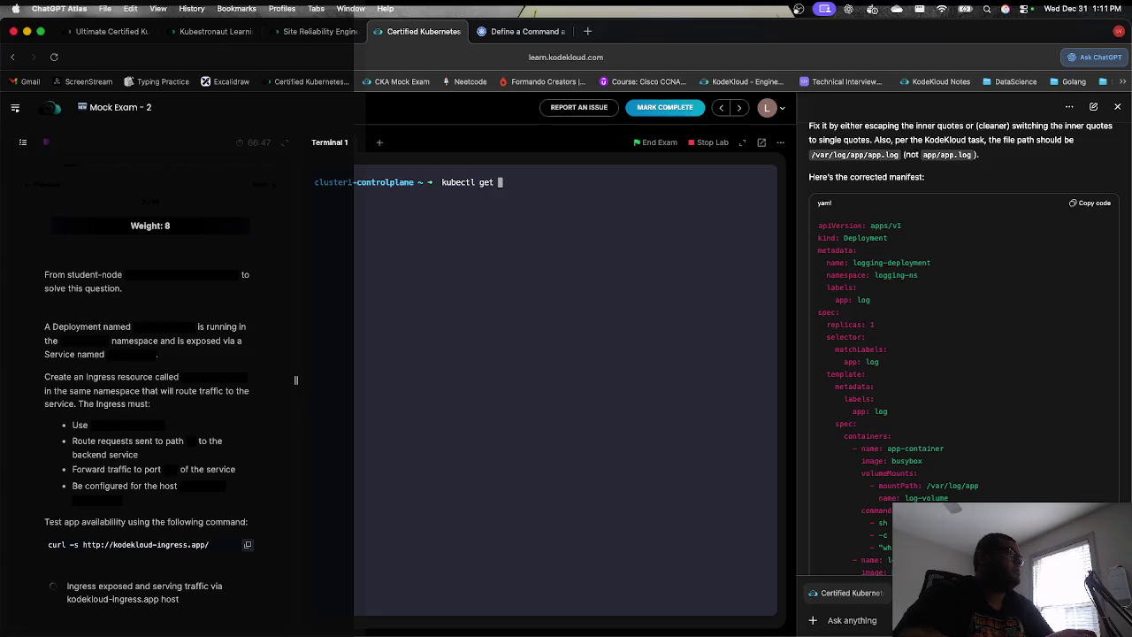
type("dep")
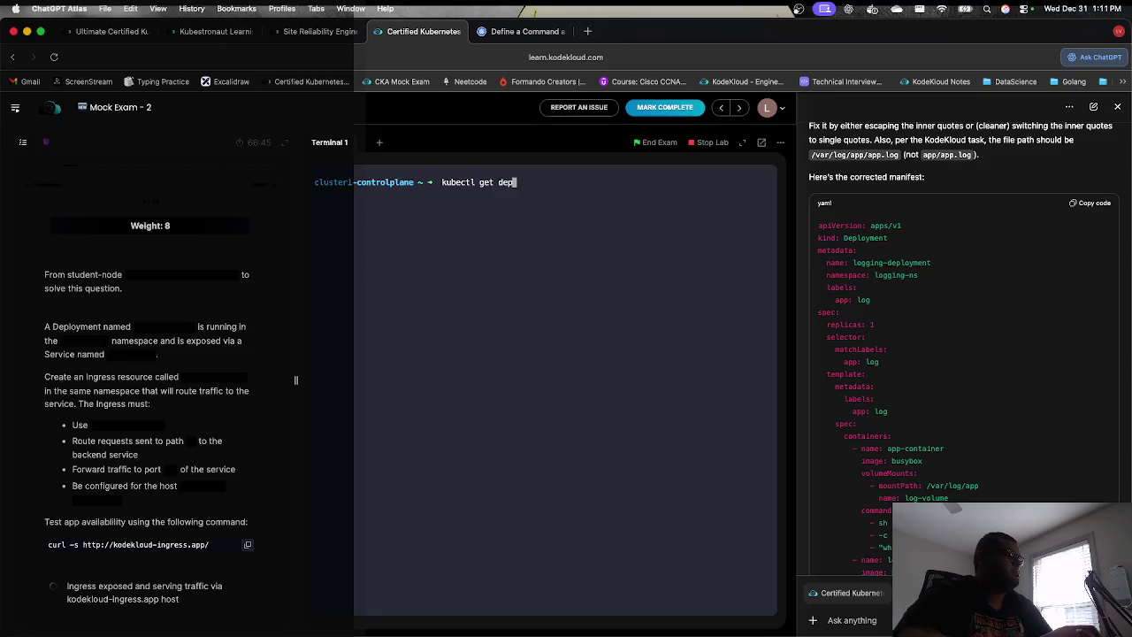
type("loy -n ingress-n")
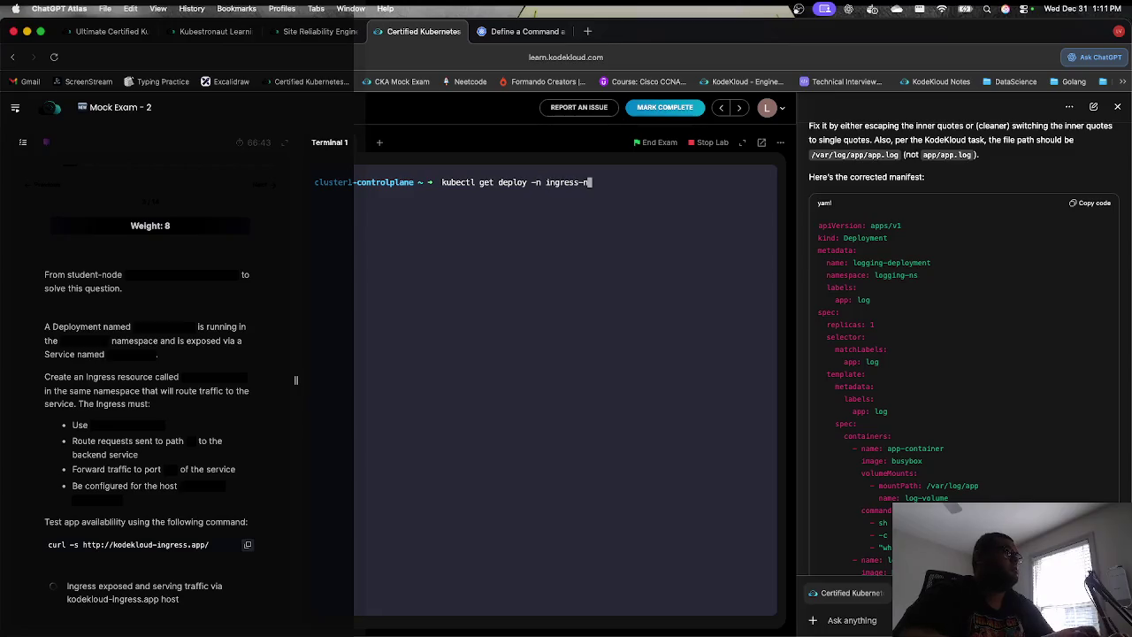
key("Return")
key("Up")
type("s")
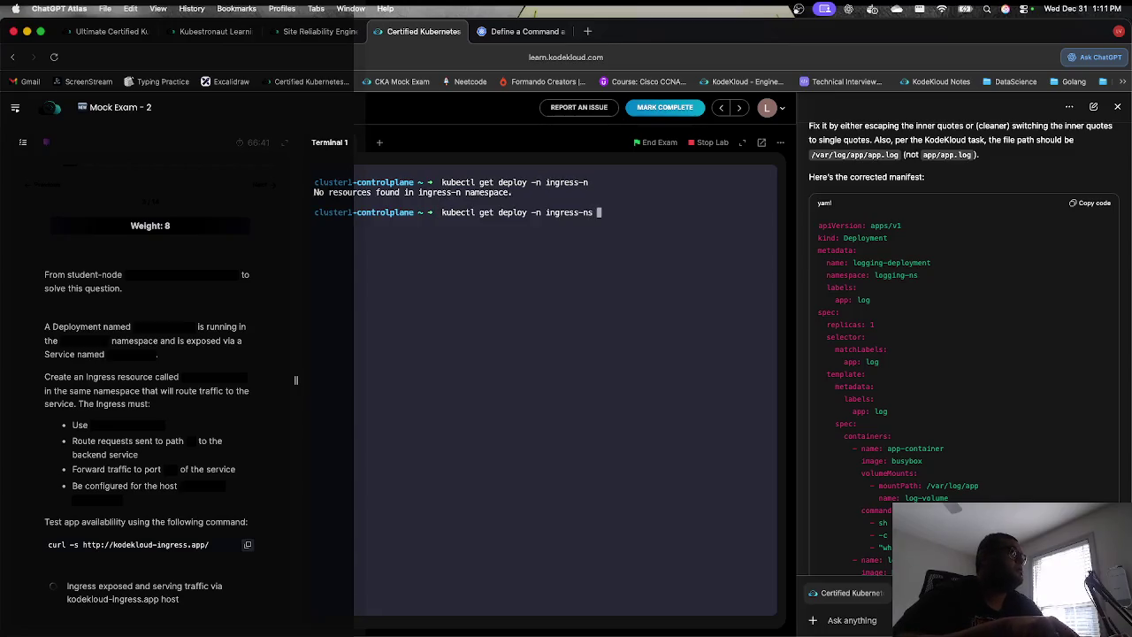
key("Return")
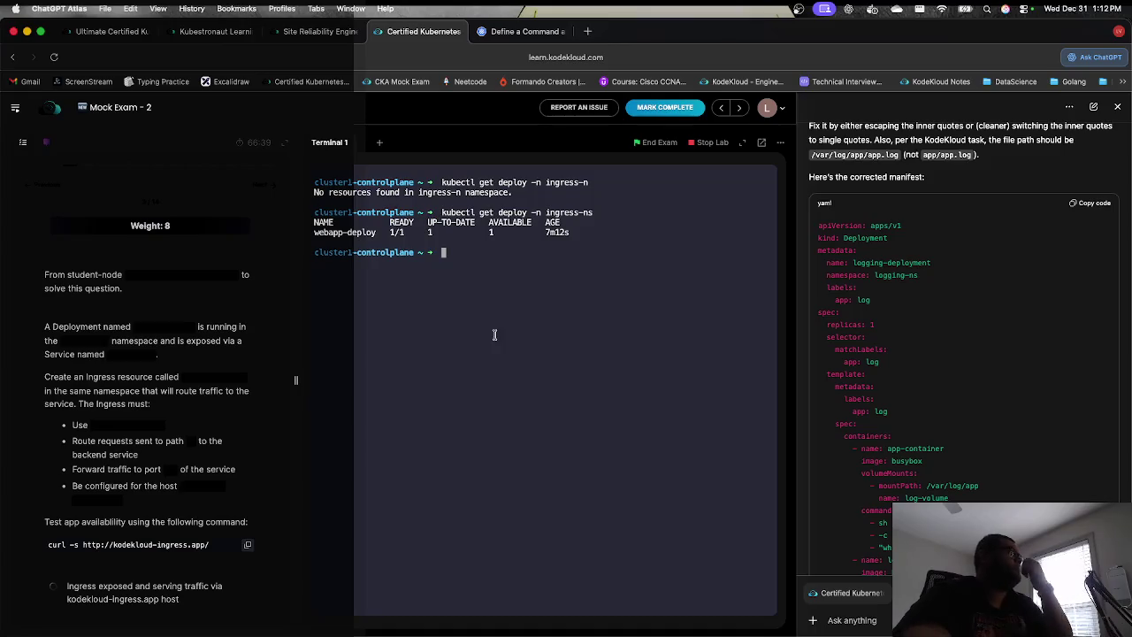
left_click(189, 378)
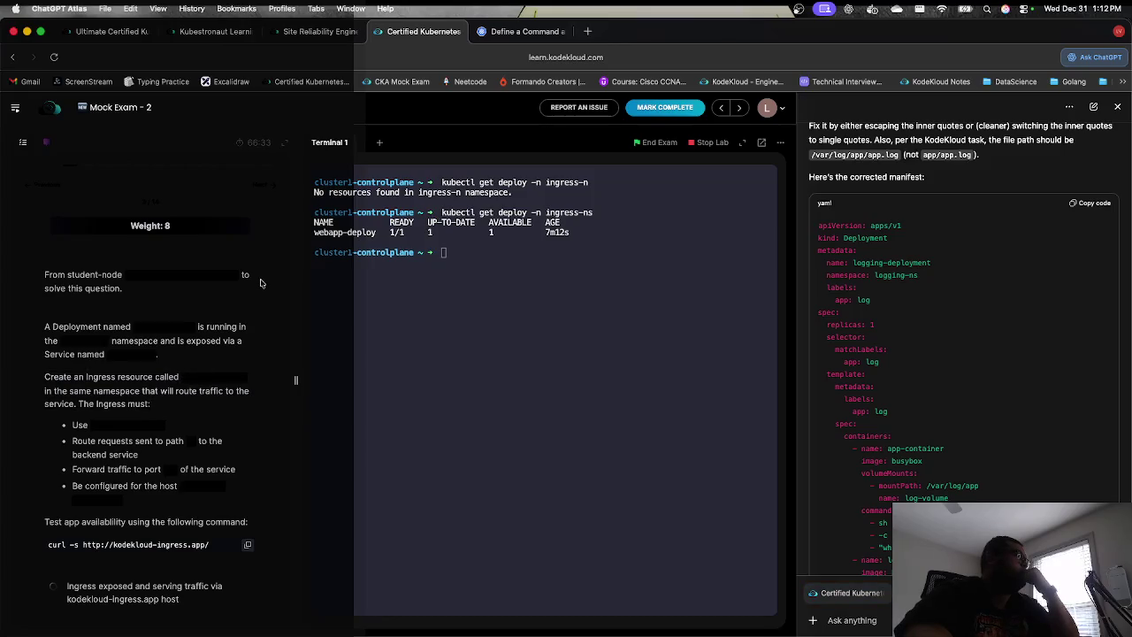
Step: Search the Kubernetes docs for 'ingress' and copy the minimal Ingress resource YAML example
left_click(520, 31)
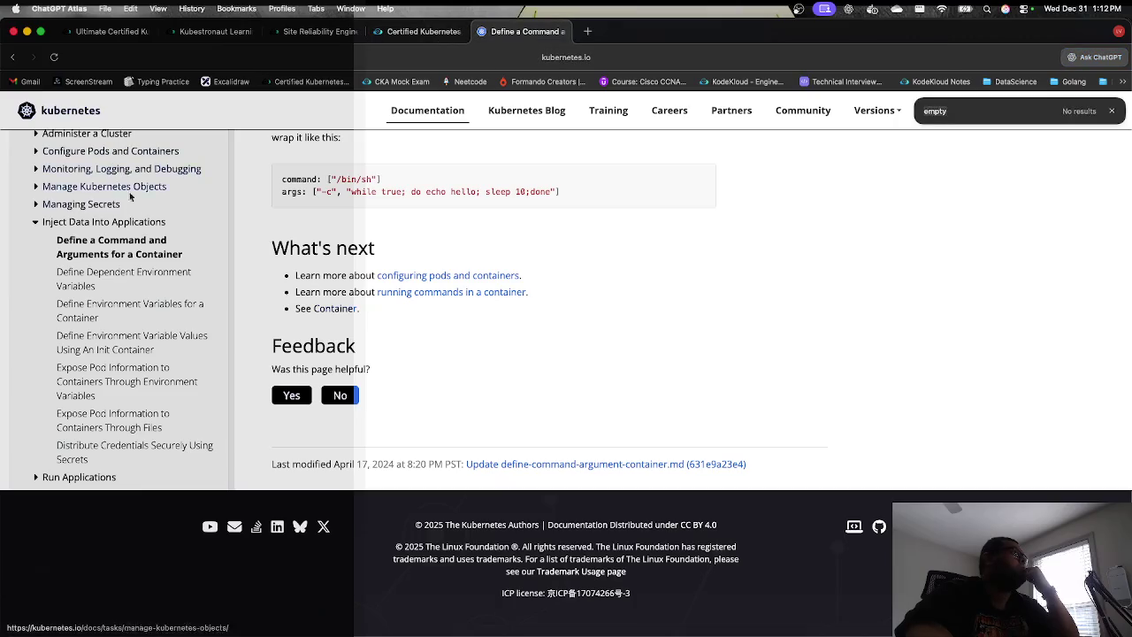
scroll(112, 187, "up", 15)
left_click(112, 179)
type("ingress")
key("Return")
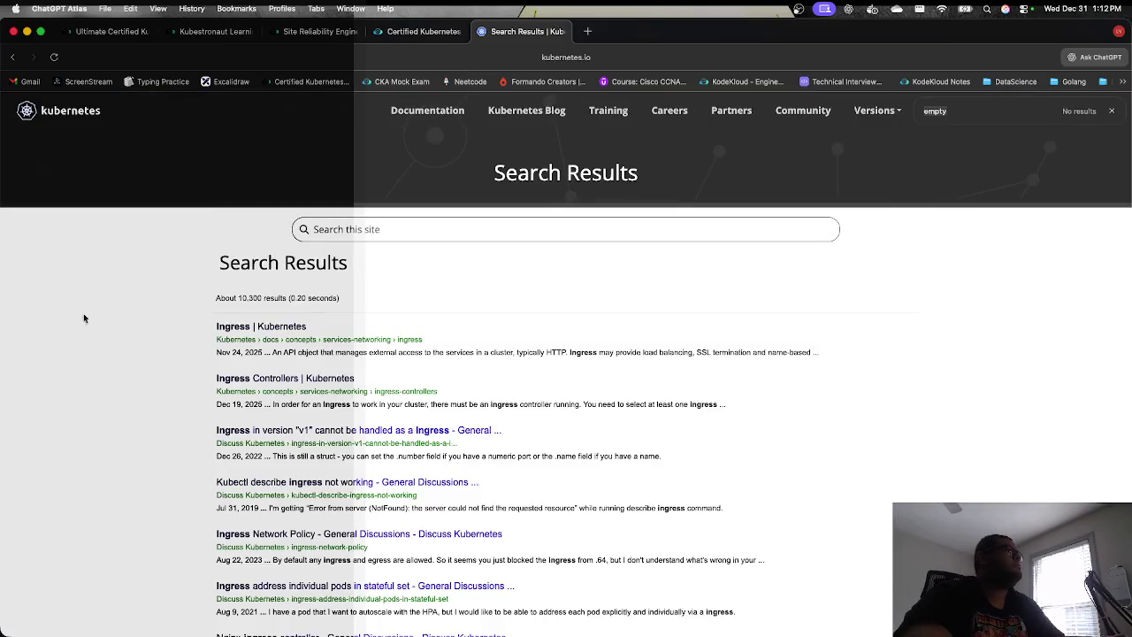
left_click(256, 328)
scroll(361, 345, "down", 10)
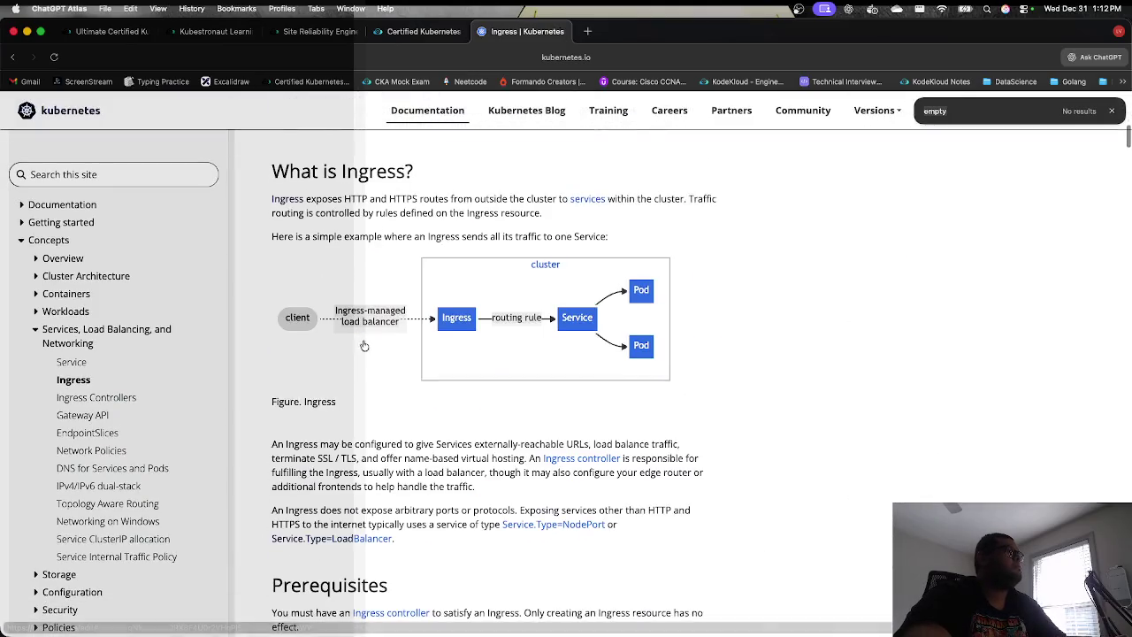
scroll(362, 340, "up", 8)
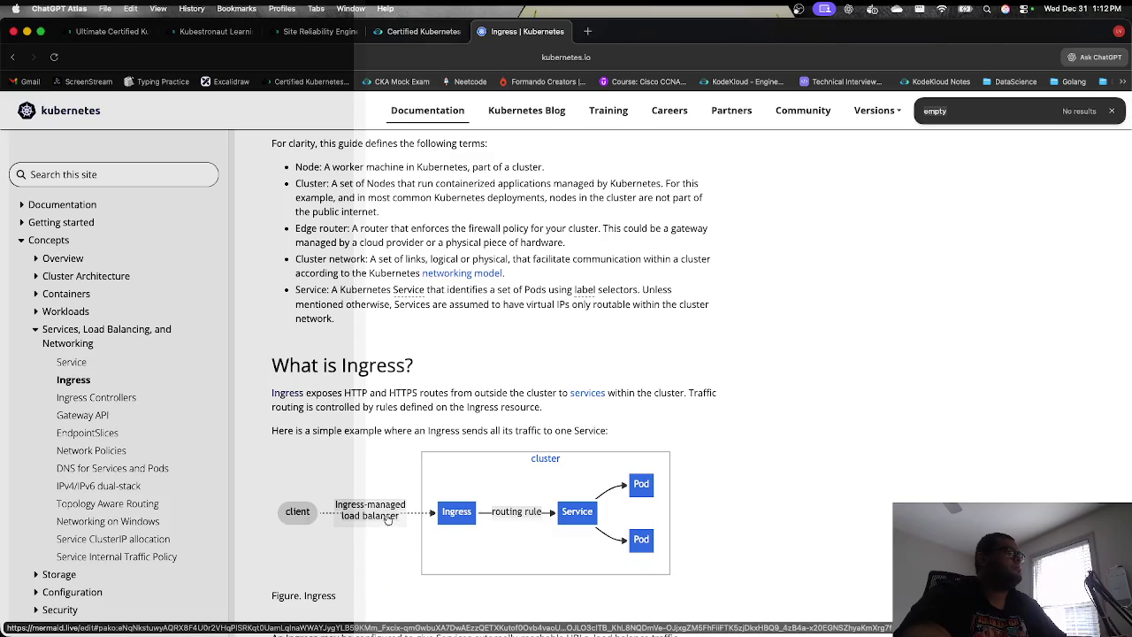
scroll(617, 498, "down", 6)
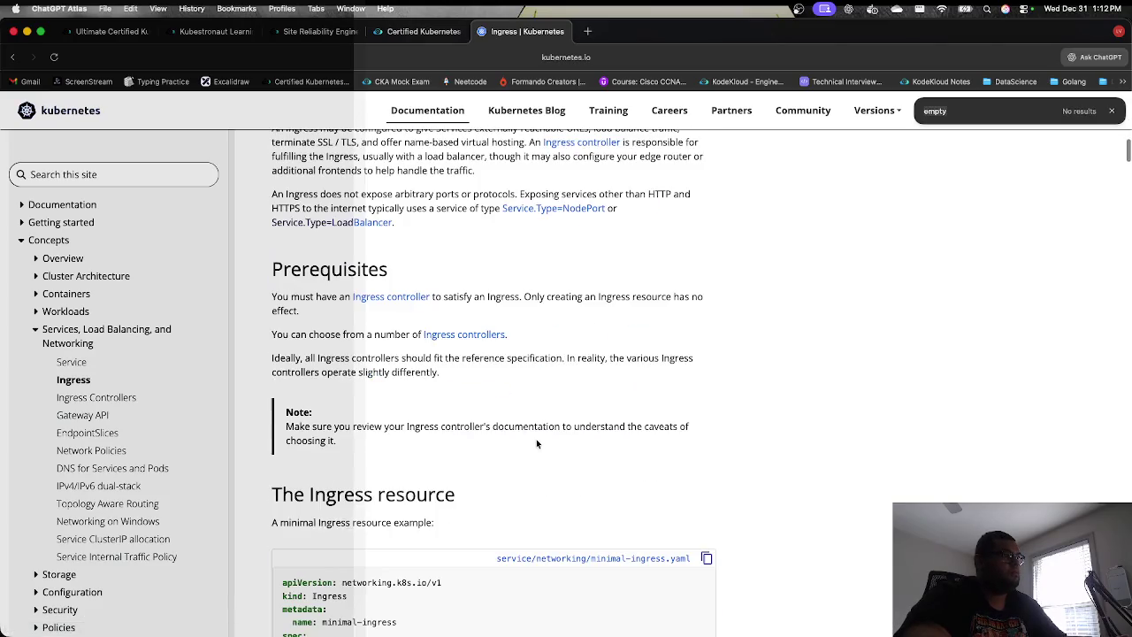
scroll(485, 419, "down", 5)
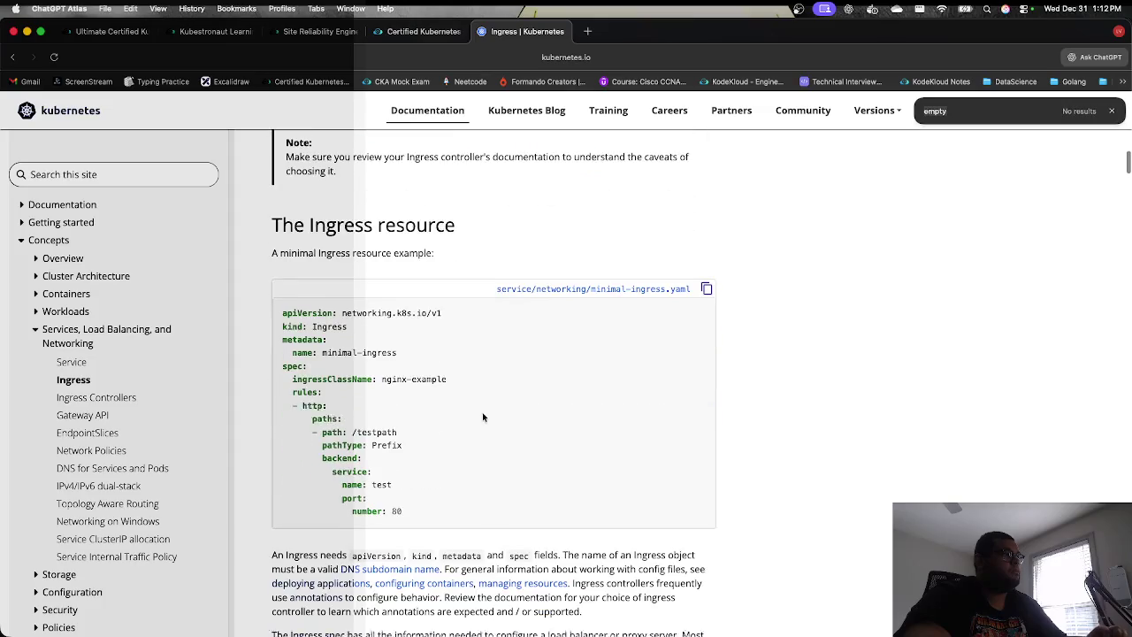
left_click(706, 282)
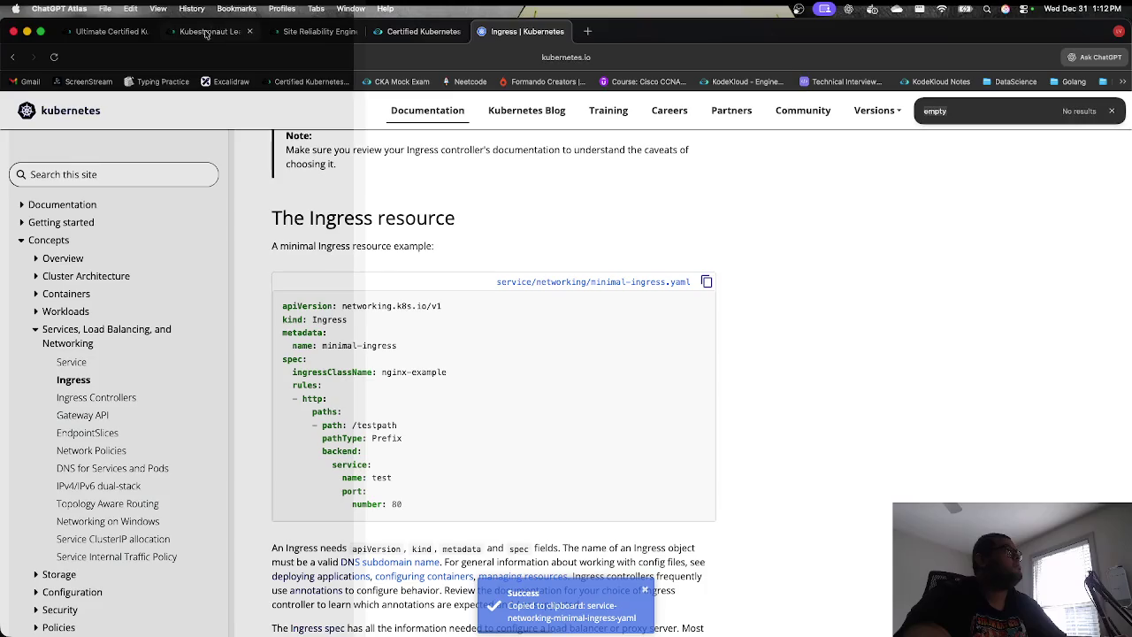
Step: Return to the exam terminal and enter the command vi ex3.yml
left_click(423, 31)
left_click(474, 413)
type("vi")
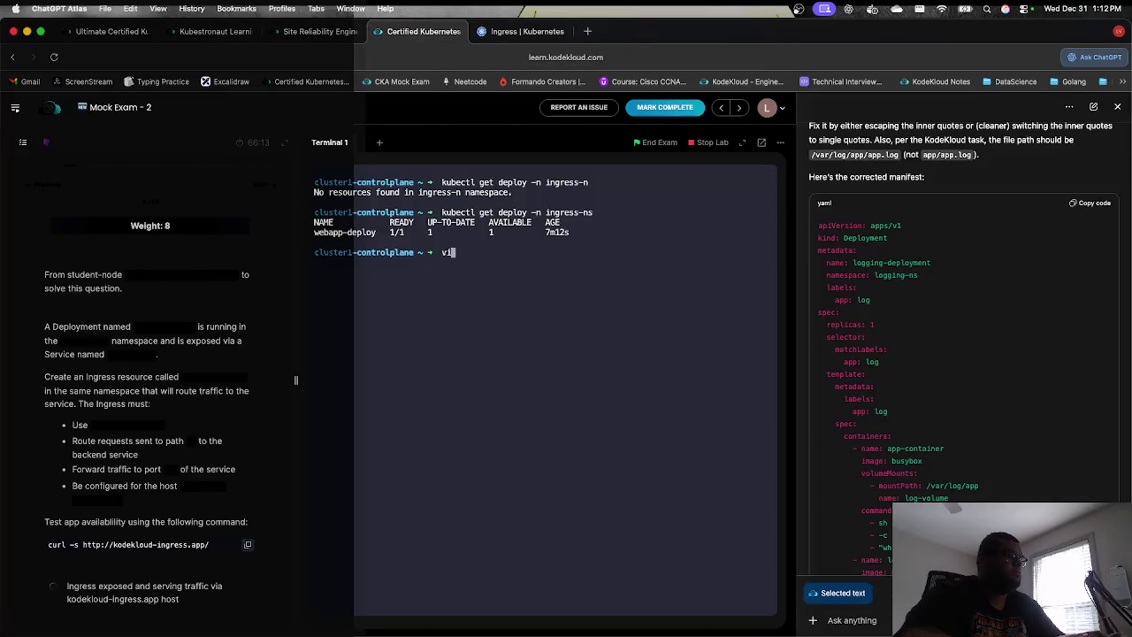
type(" ex3.yml")
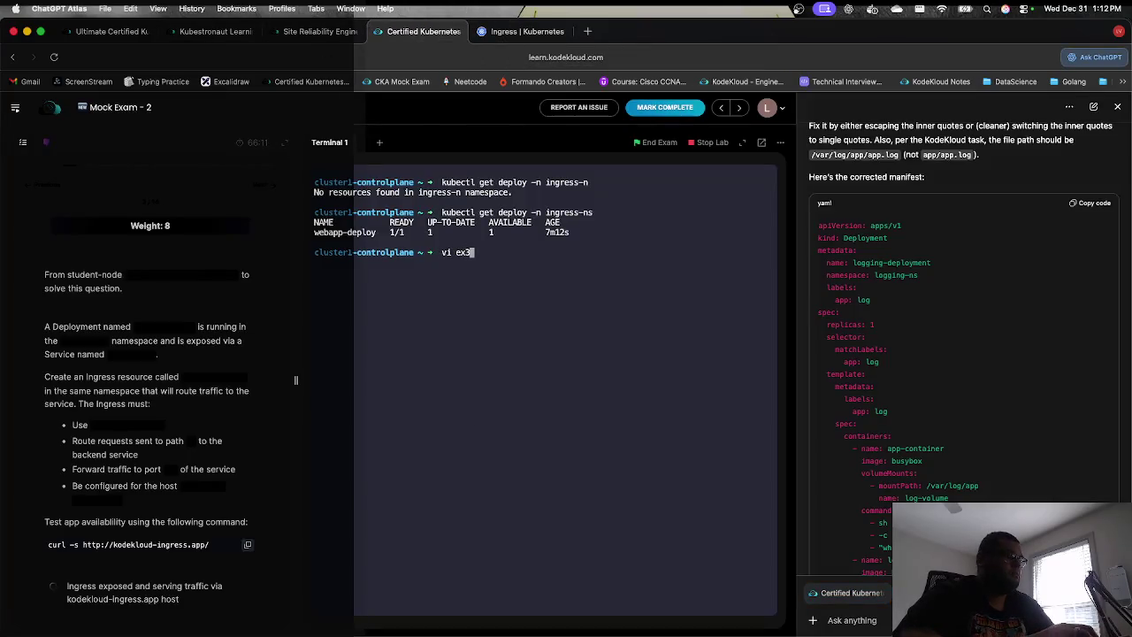
Step: Open the new ex3.yml in vi and paste in the minimal Ingress example
key("Return")
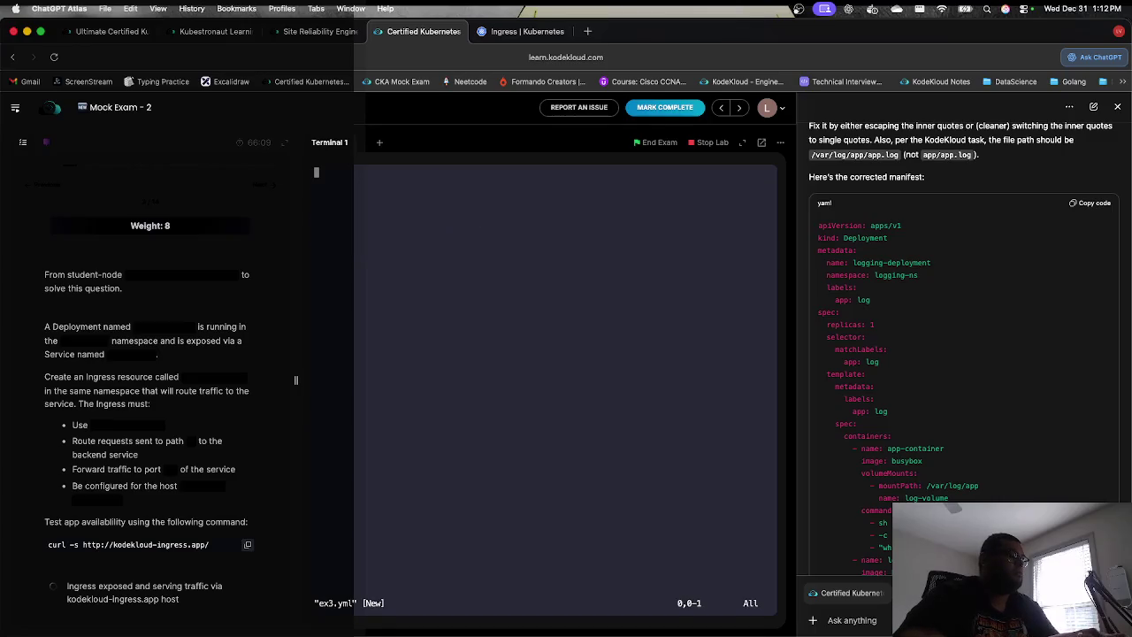
key("i")
key("super+v")
Step: Change the path /testpath to / and clear the backend service name test
key("Up")
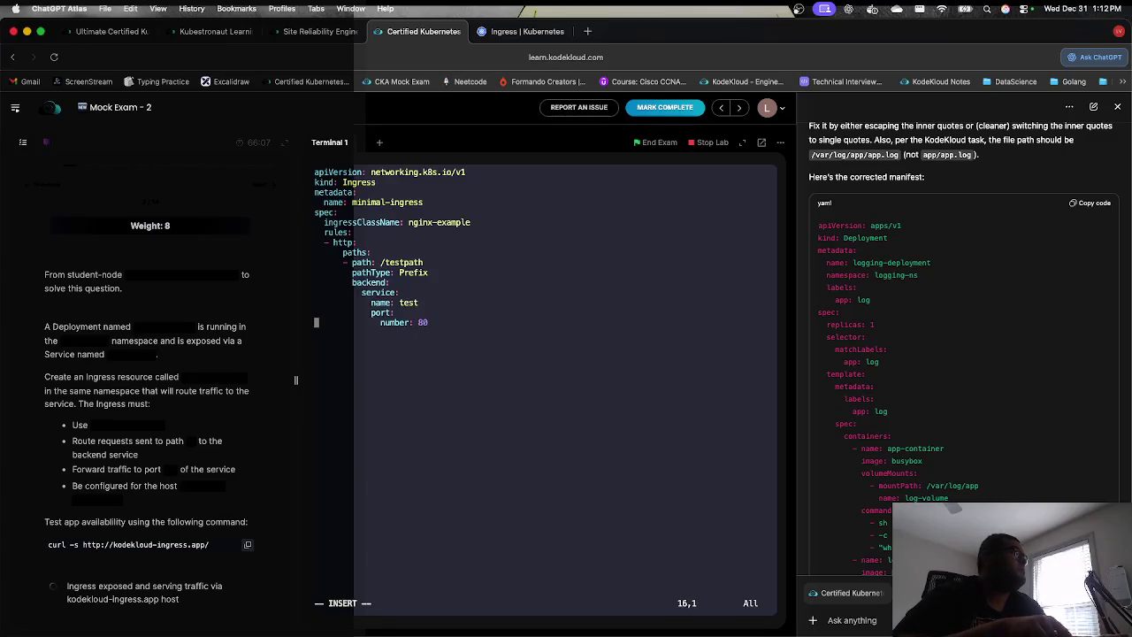
key("Up")
key("Up")
key("Up")
key("Right")
key("Right")
key("Right")
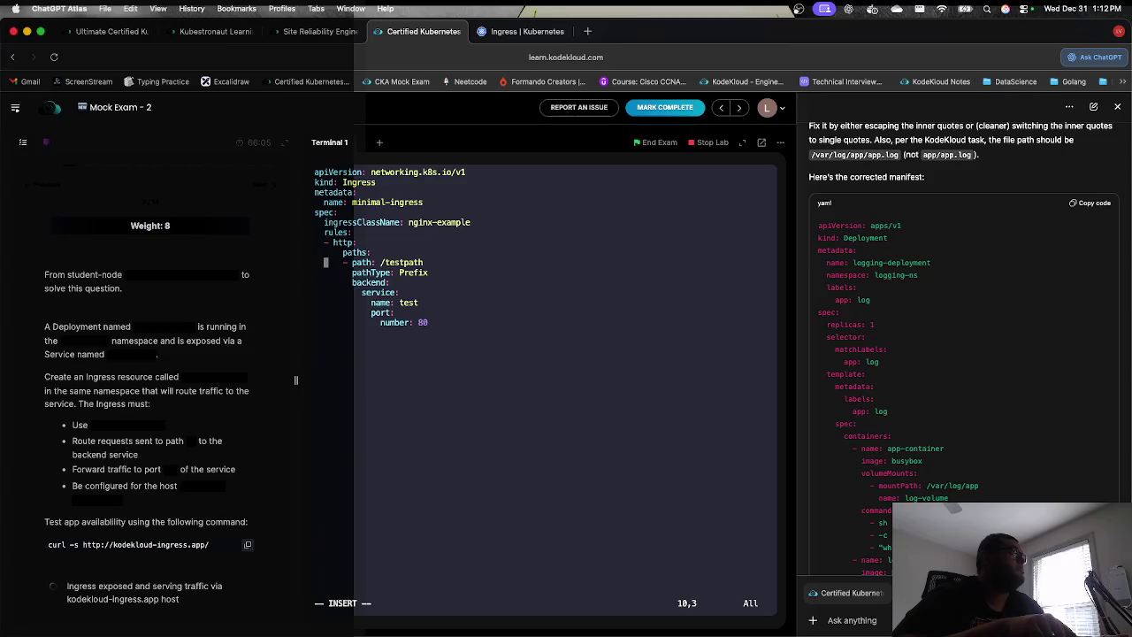
key("Right")
key("Right")
key("Right")
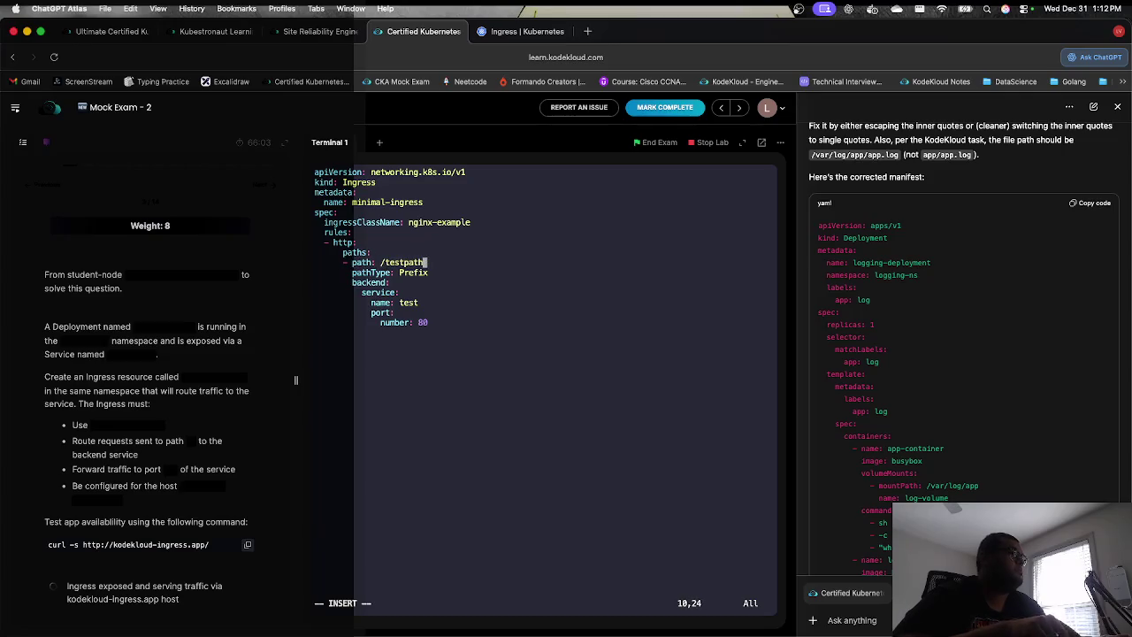
key("BackSpace")
key("BackSpace")
key("BackSpace")
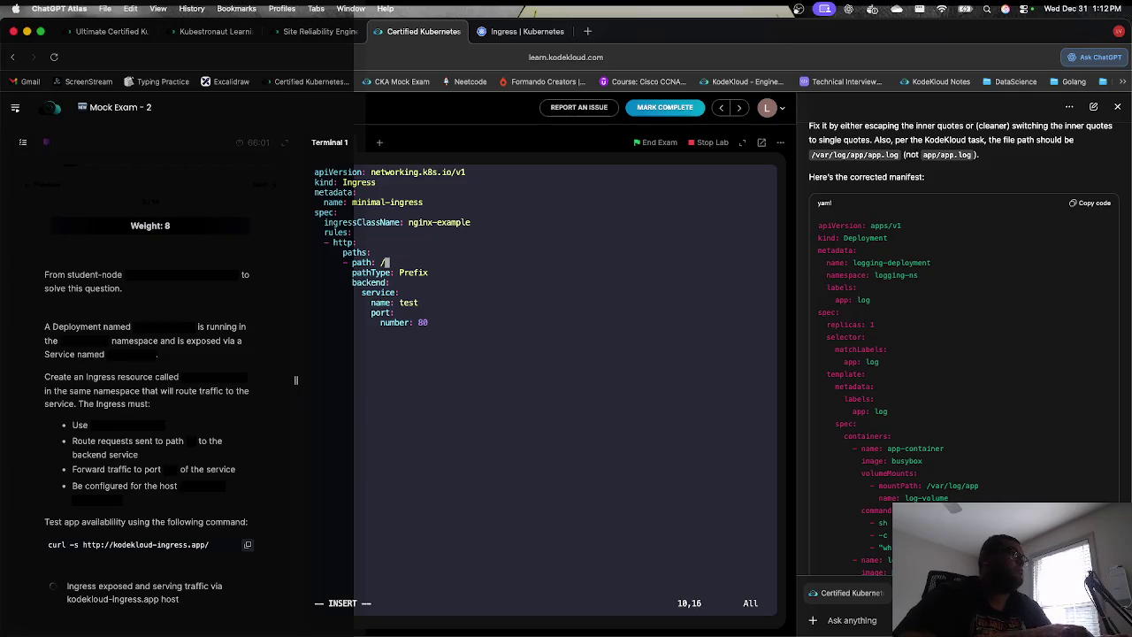
key("Down")
key("Down")
key("Down")
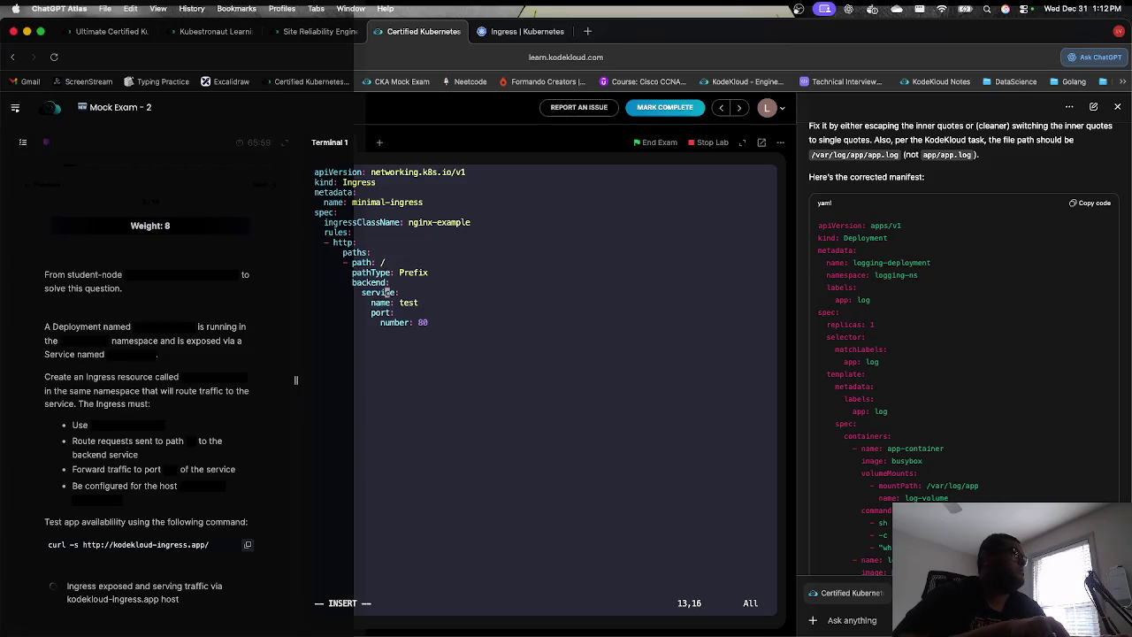
key("Right")
key("Right")
key("Right")
key("Right")
key("BackSpace")
key("BackSpace")
key("BackSpace")
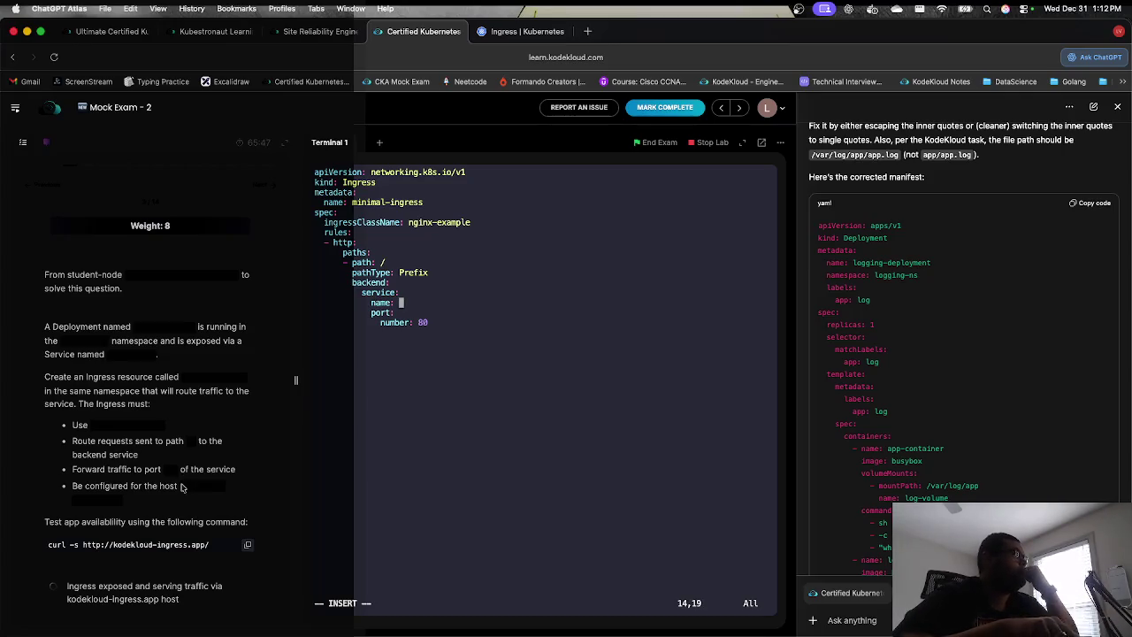
Step: Rename the Ingress metadata name from minimal-ingress to webapp-ingress
key("Up")
key("Up")
key("Up")
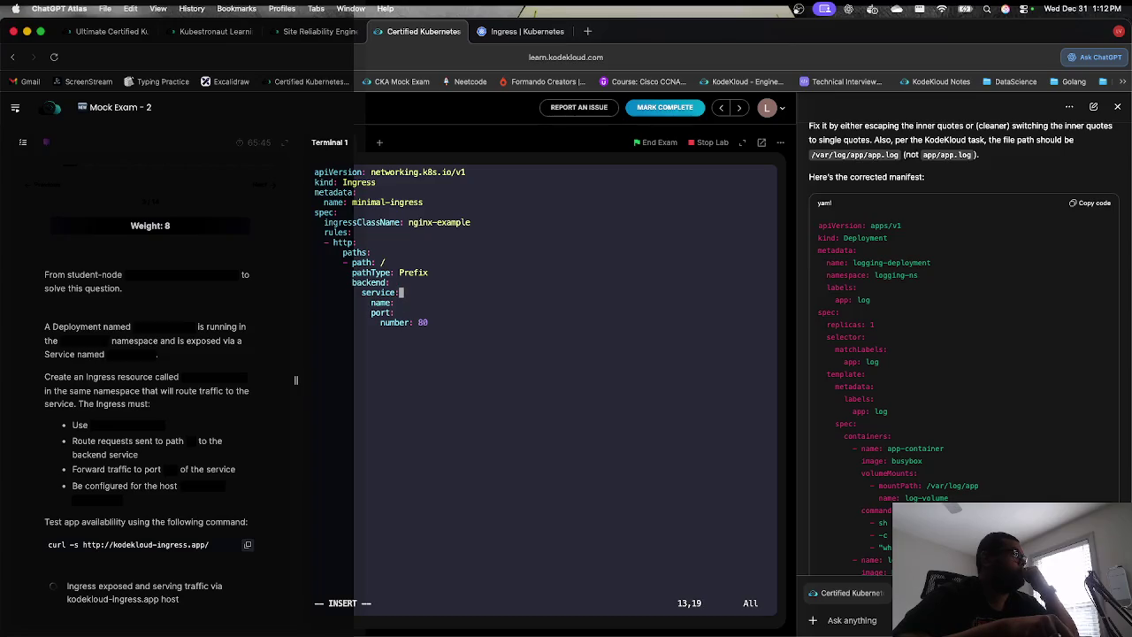
key("Up")
key("Up")
key("Up")
key("Up")
key("Right")
key("Right")
key("Right")
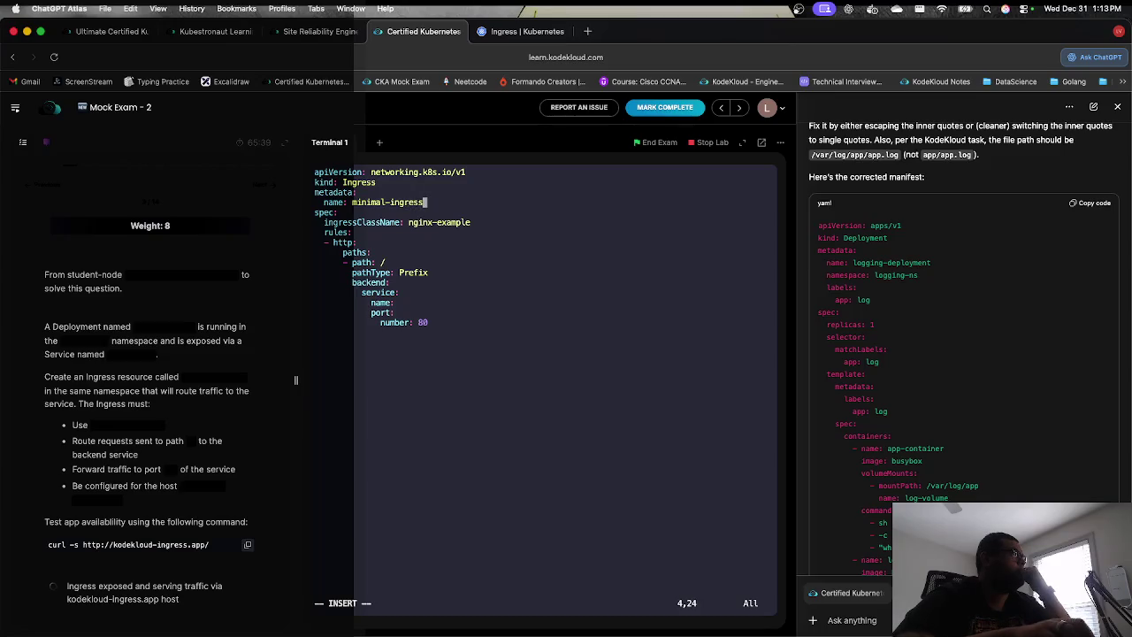
key("BackSpace")
key("BackSpace")
key("BackSpace")
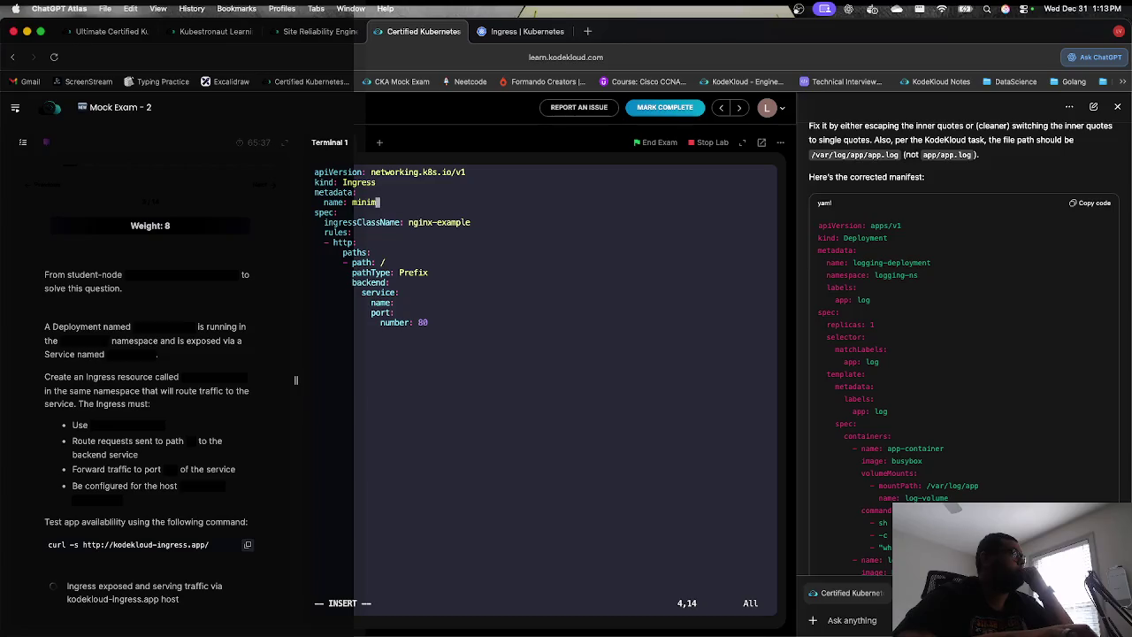
key("BackSpace")
key("BackSpace")
type("w")
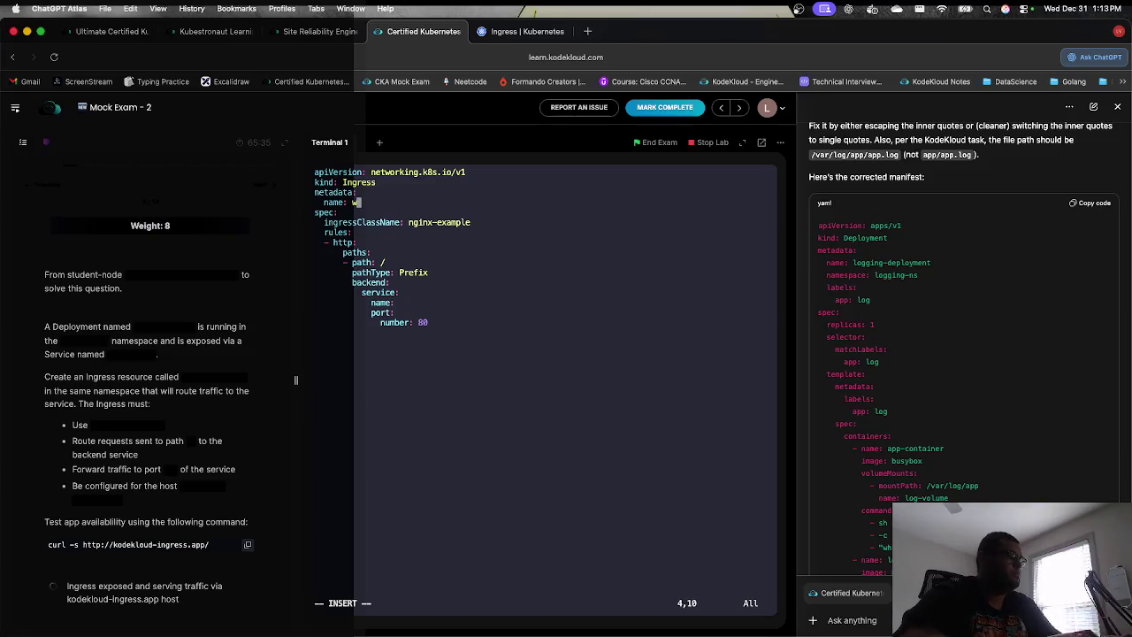
type("ebap")
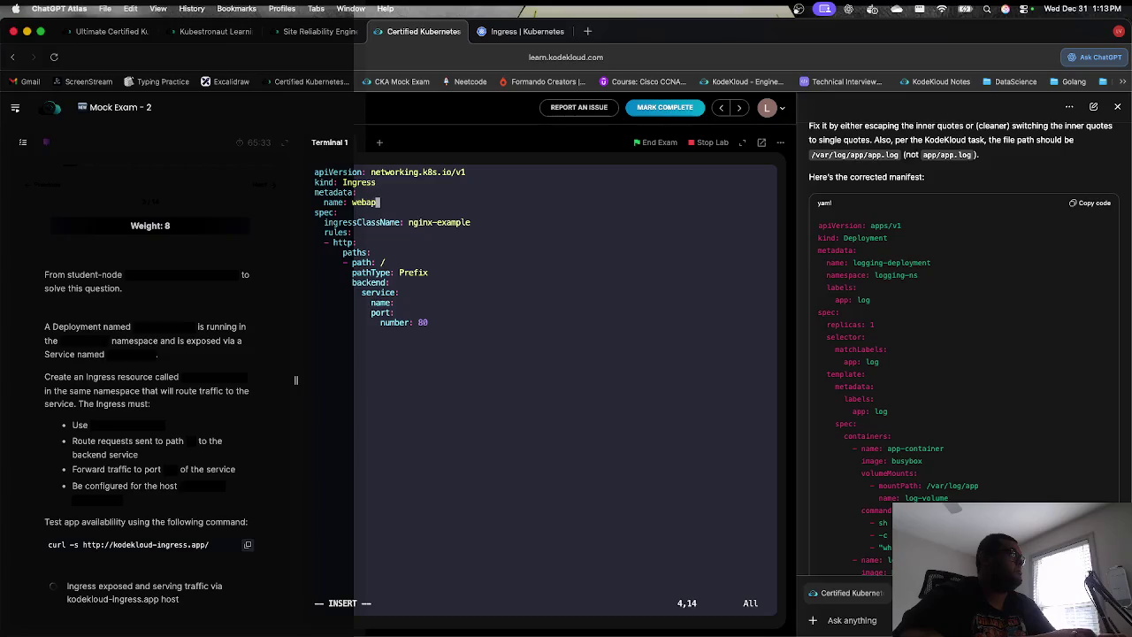
type("p-ingress")
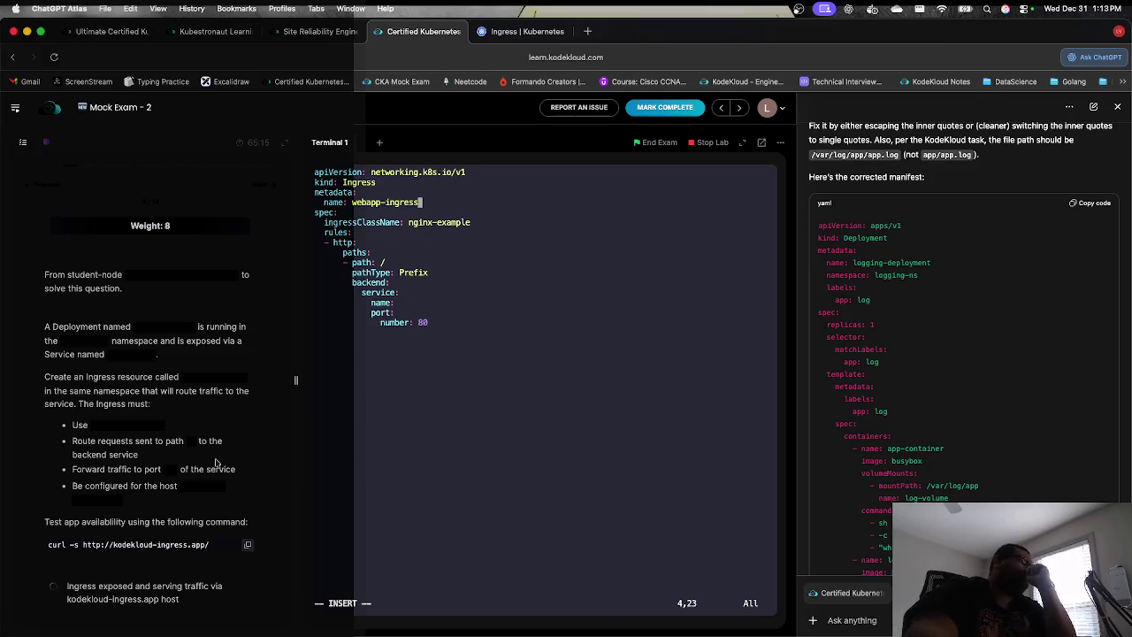
Step: Search the Ingress docs page for 'host' to reach the hostname wildcard examples
left_click(498, 31)
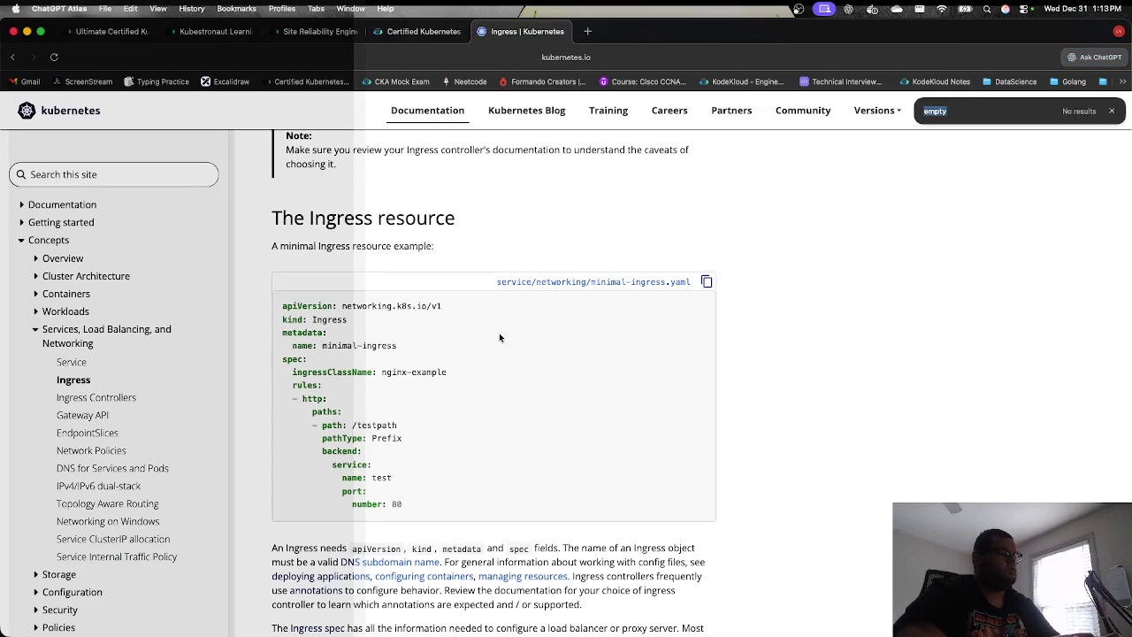
type("host")
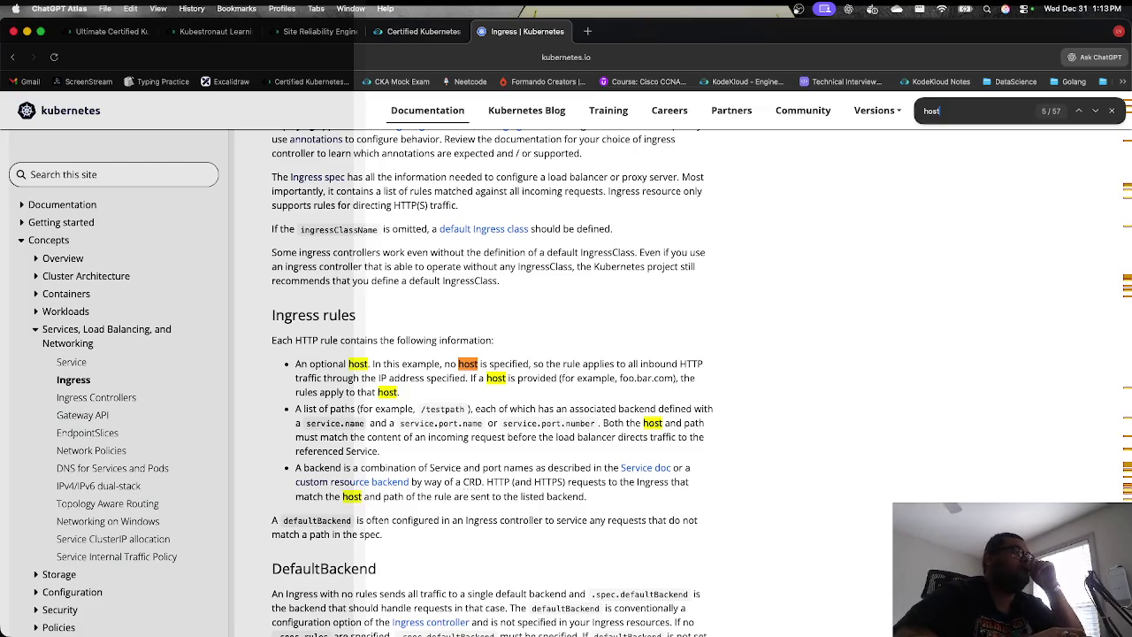
key("Return")
key("Return")
key("Return")
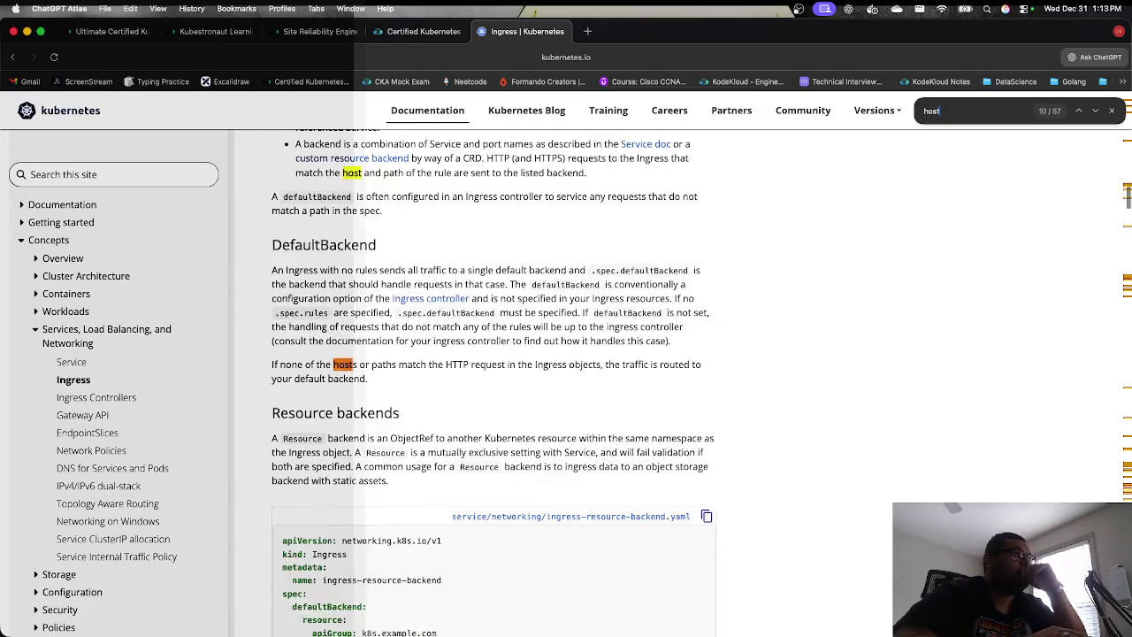
key("Return")
key("Return")
key("Return")
key("Return")
key("Return")
key("Return")
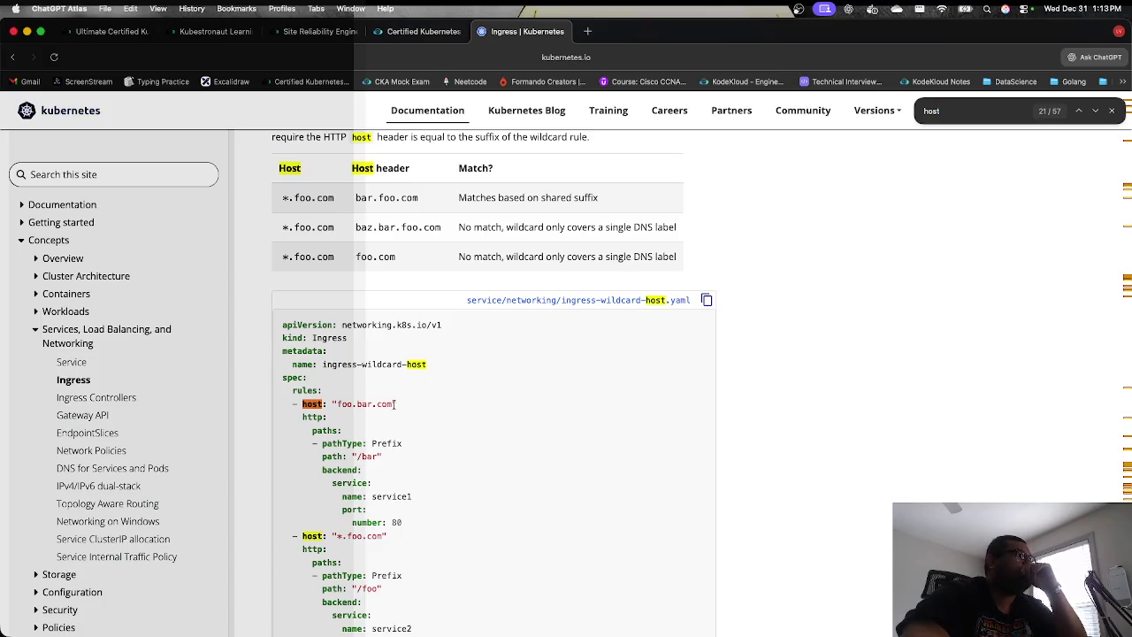
left_click(417, 31)
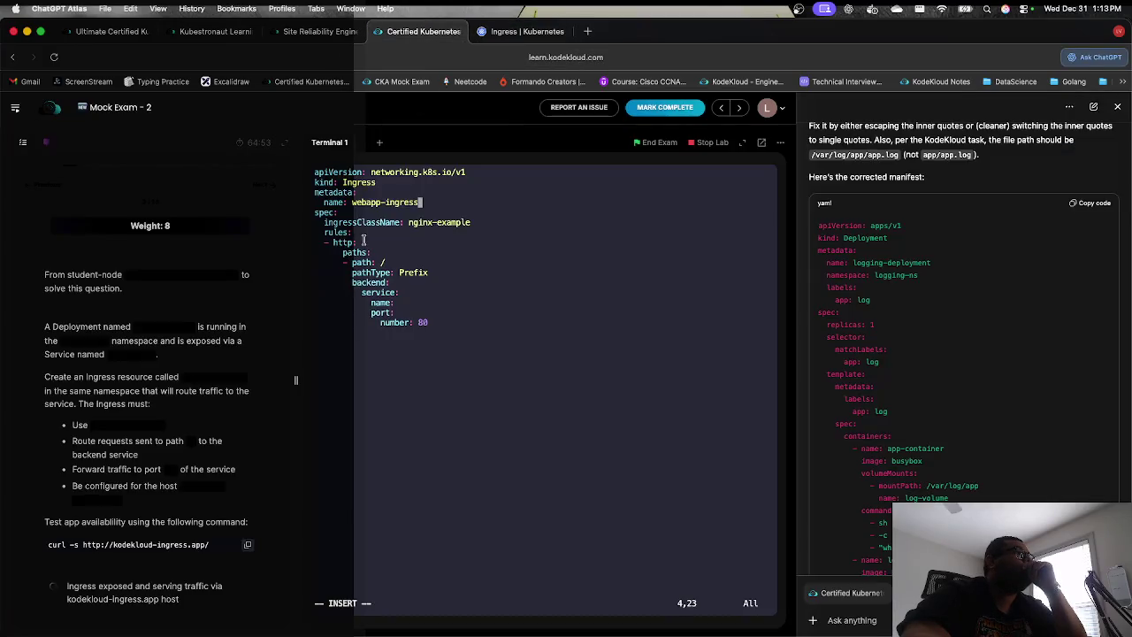
Step: Copy the host: "foo.bar.com" line from the example and return to the exam terminal
left_click(509, 33)
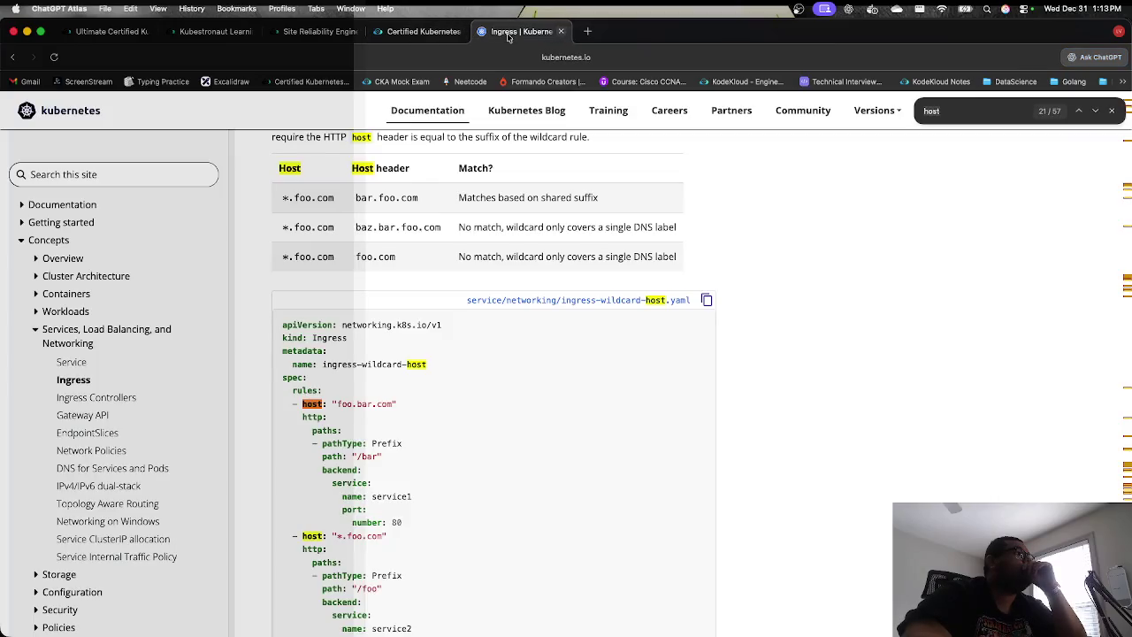
left_click_drag(396, 405, 301, 406)
key("super+c")
right_click(320, 405)
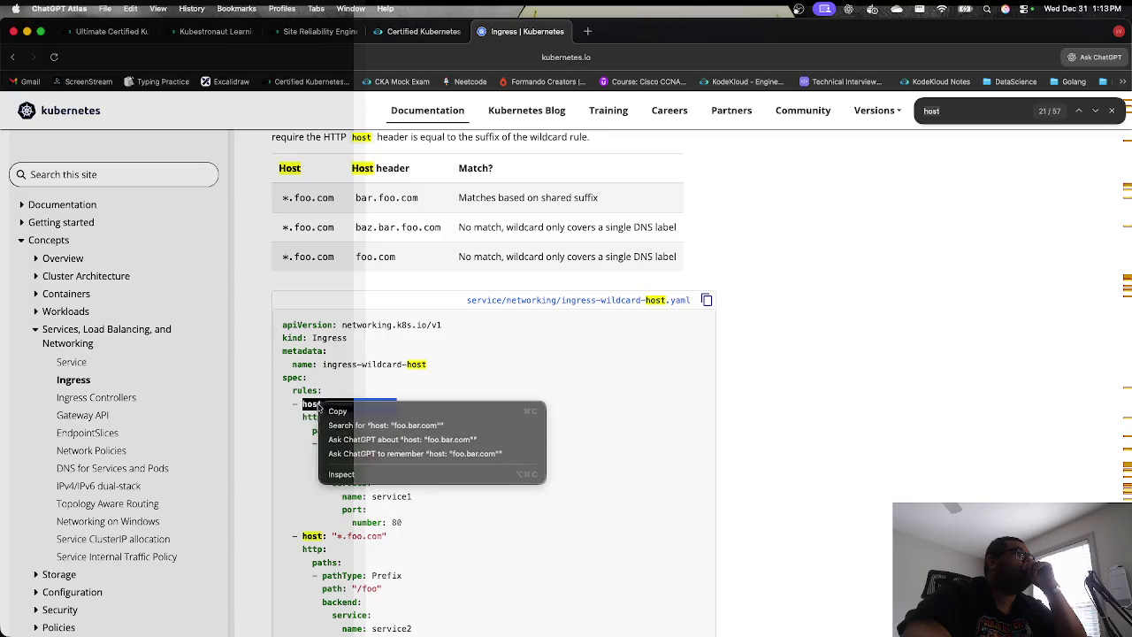
key("Return")
left_click(423, 31)
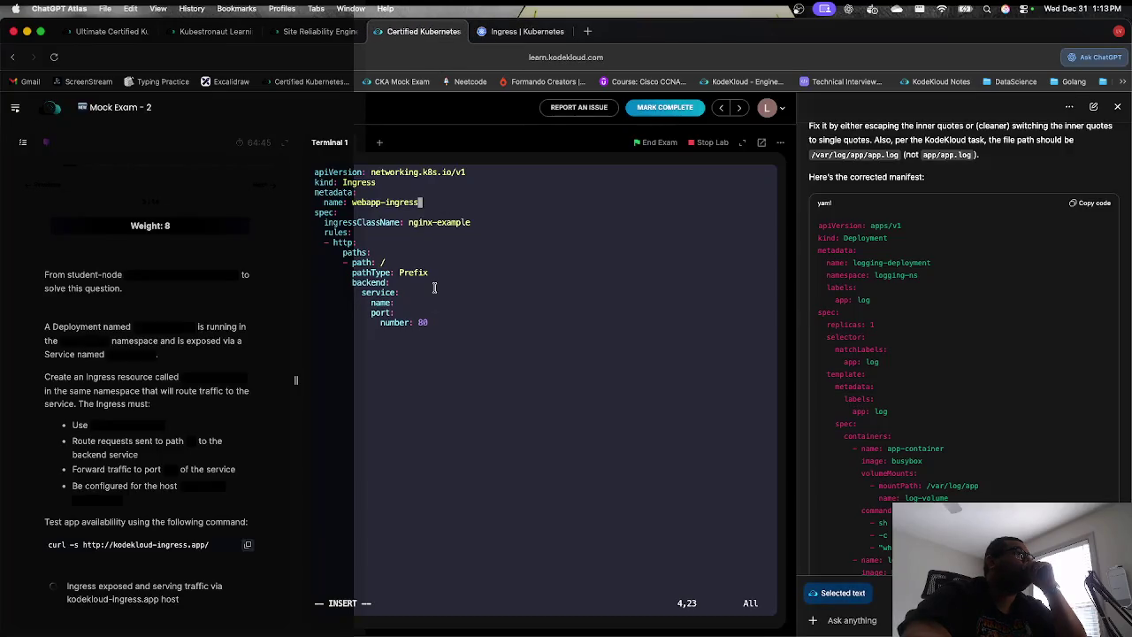
Step: Add a host line under the http rule with the value kodekloud-ingress.app
key("Down")
key("Down")
key("Down")
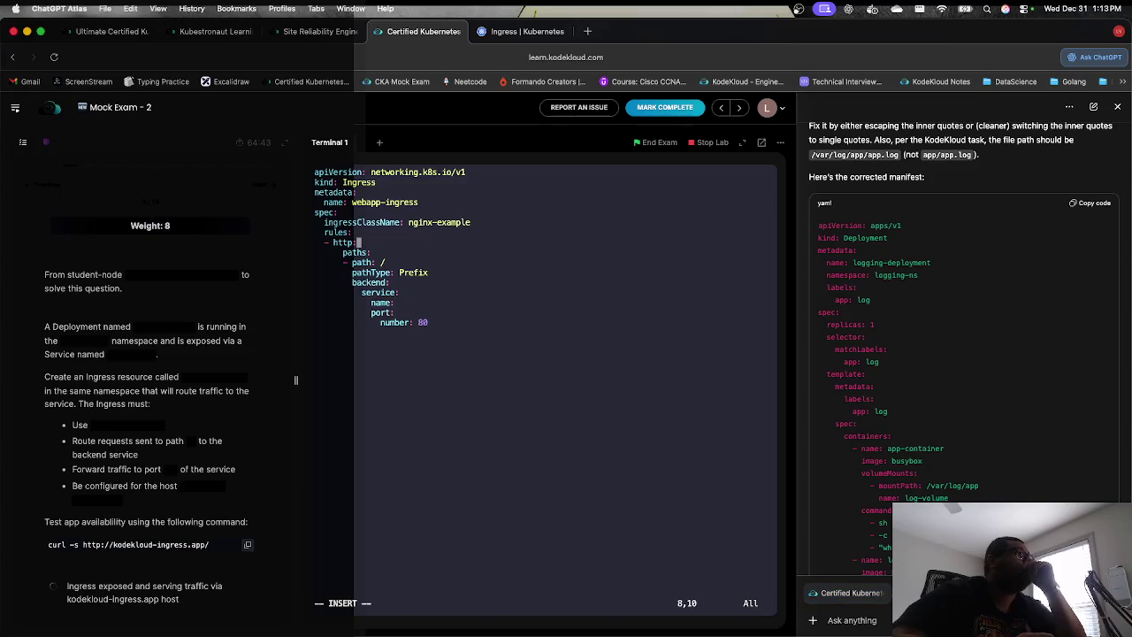
key("Return")
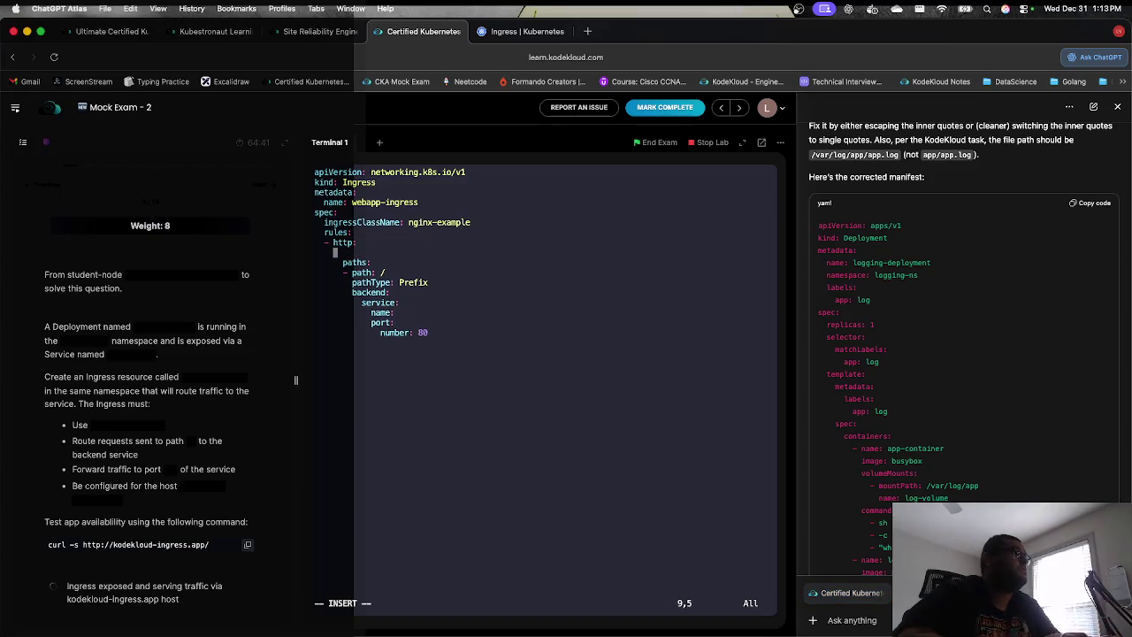
key("super+v")
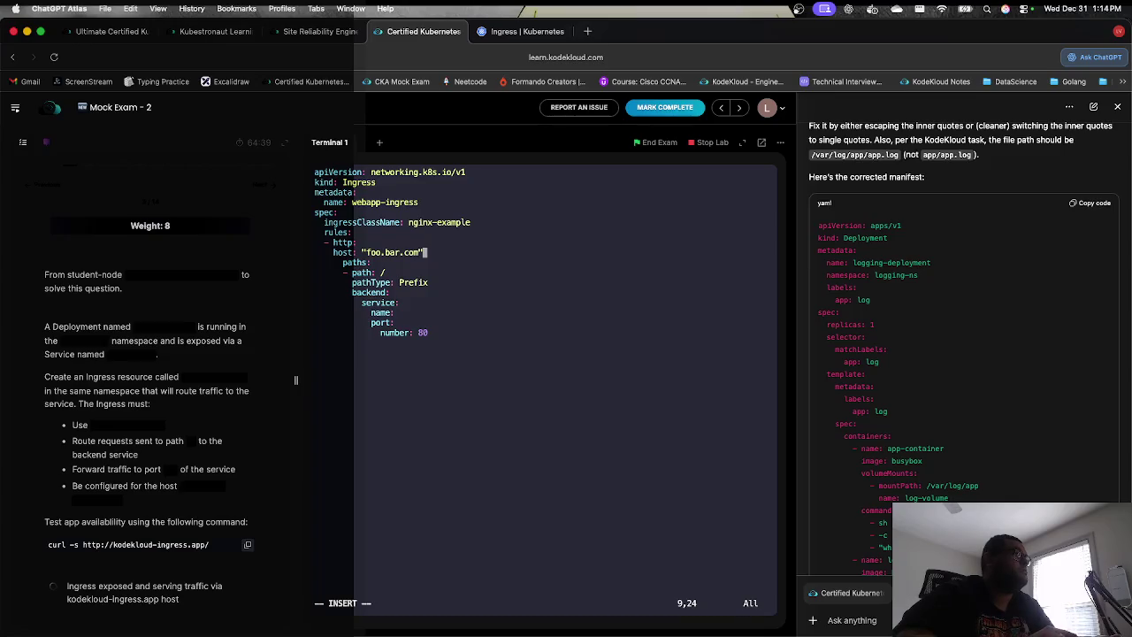
key("BackSpace")
key("BackSpace")
key("BackSpace")
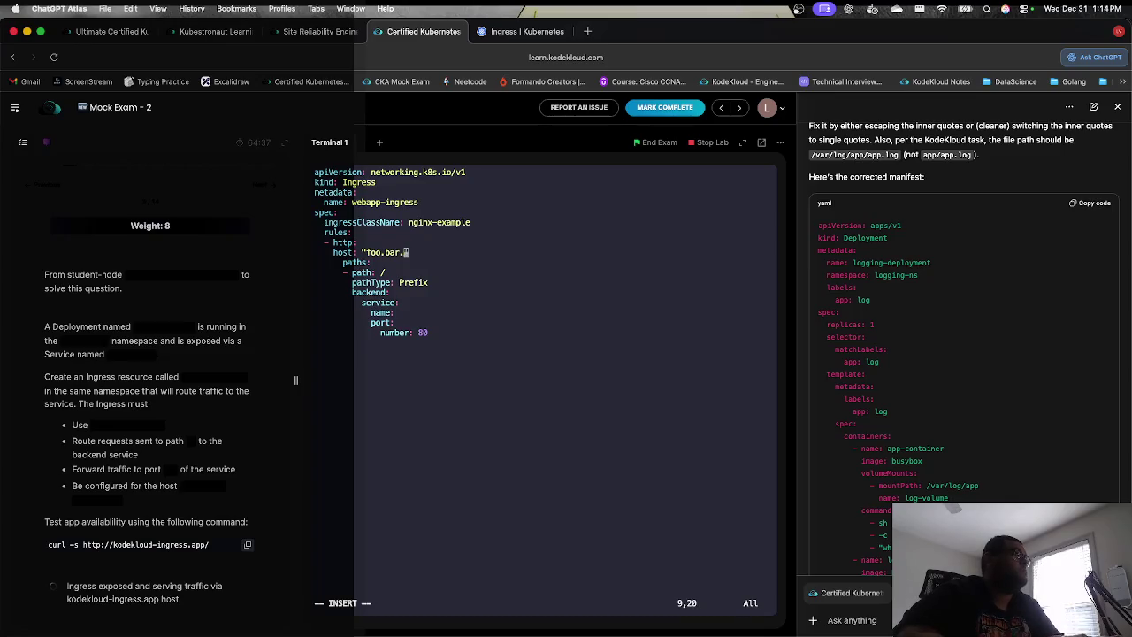
key("BackSpace")
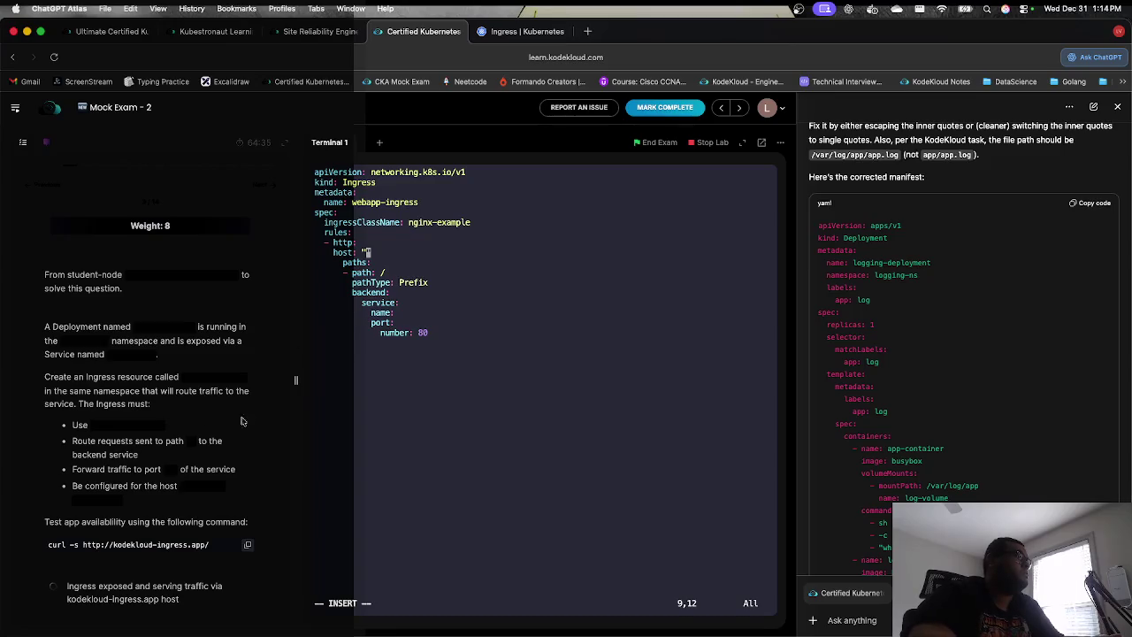
left_click_drag(183, 488, 142, 503)
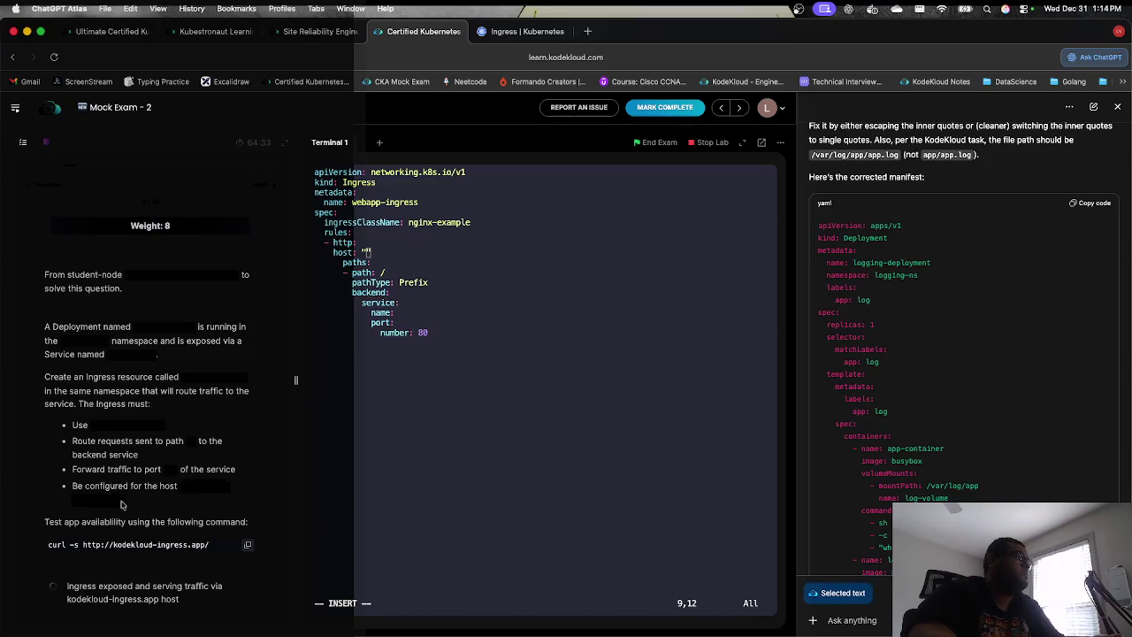
key("super+c")
left_click(428, 407)
key("super+v")
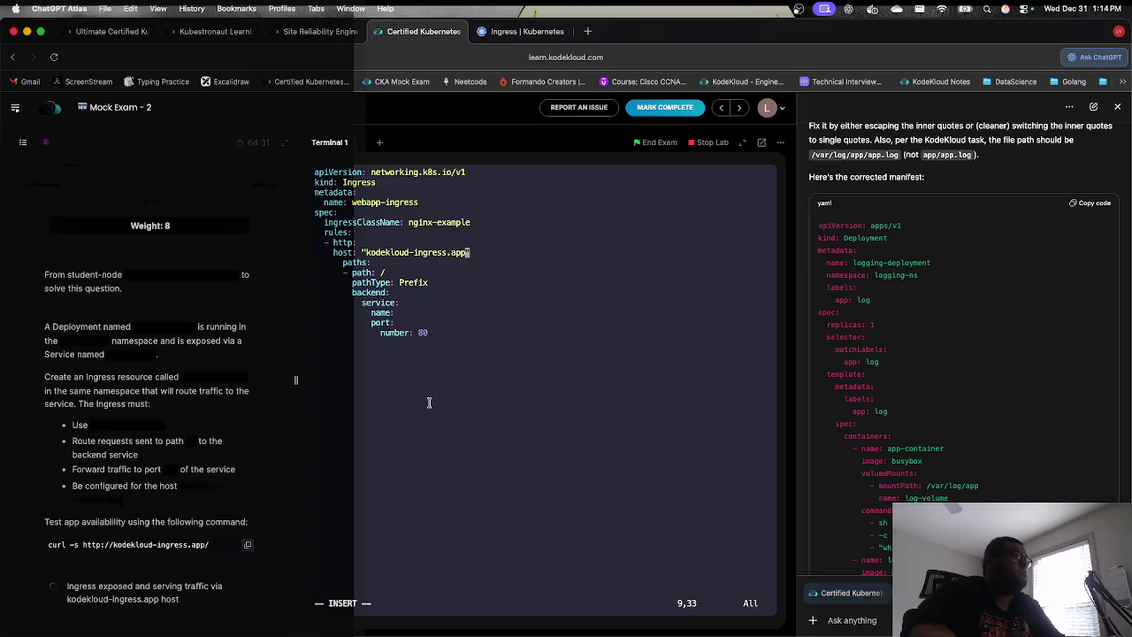
Step: Delete the ingressClassName line from ex3.yml and move down to the backend section
key("Up")
key("Up")
key("Up")
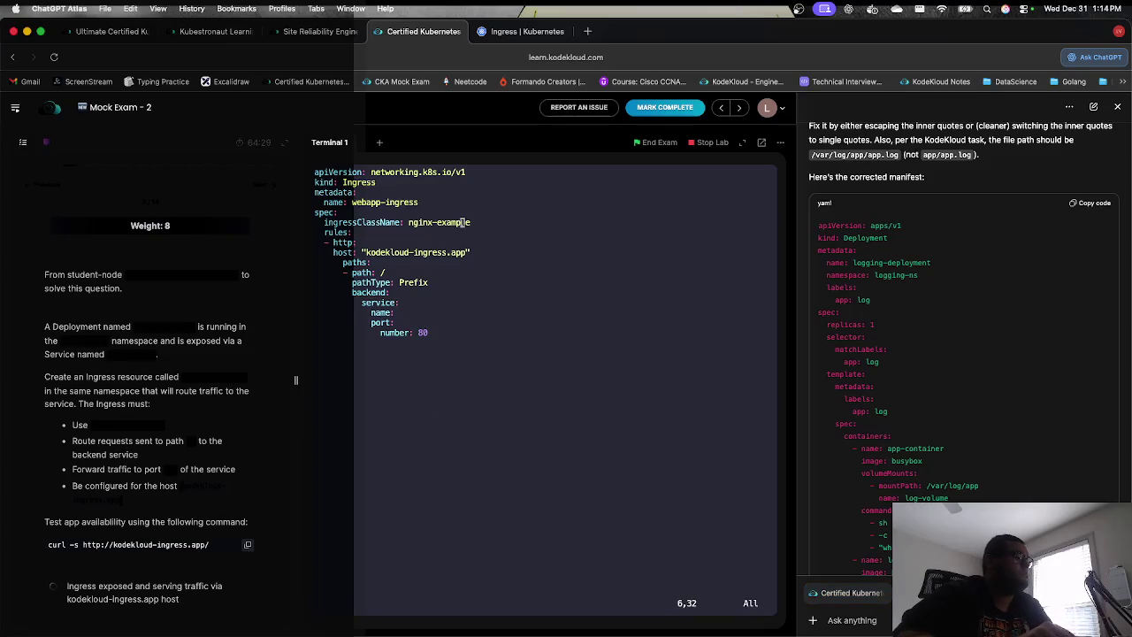
key("d")
key("d")
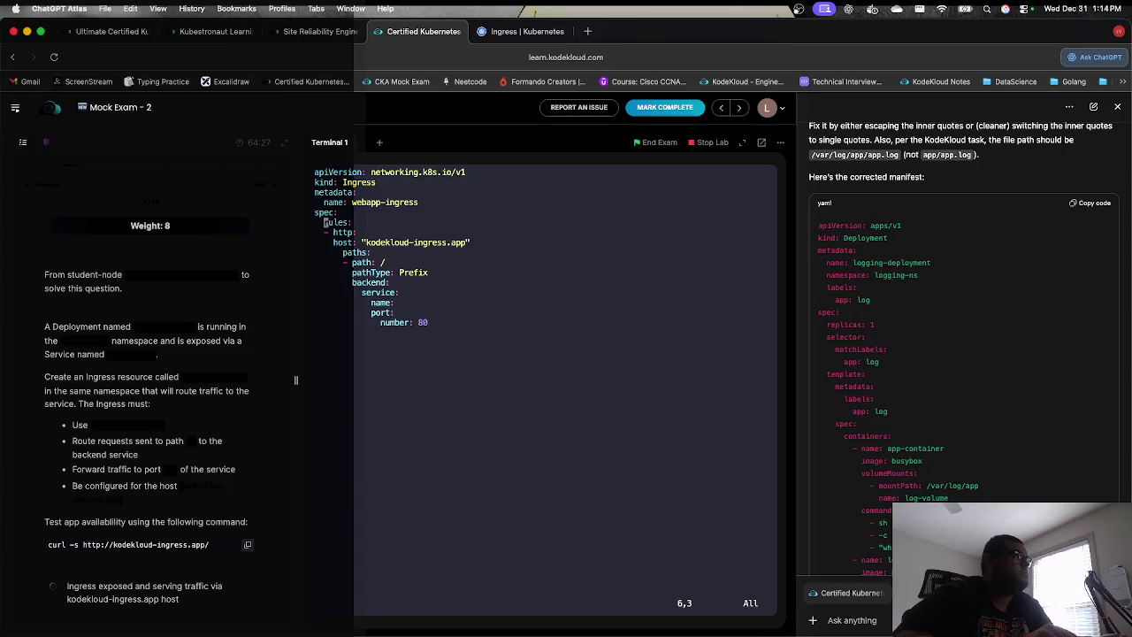
key("Down")
key("Down")
key("Down")
key("Right")
key("Right")
key("Right")
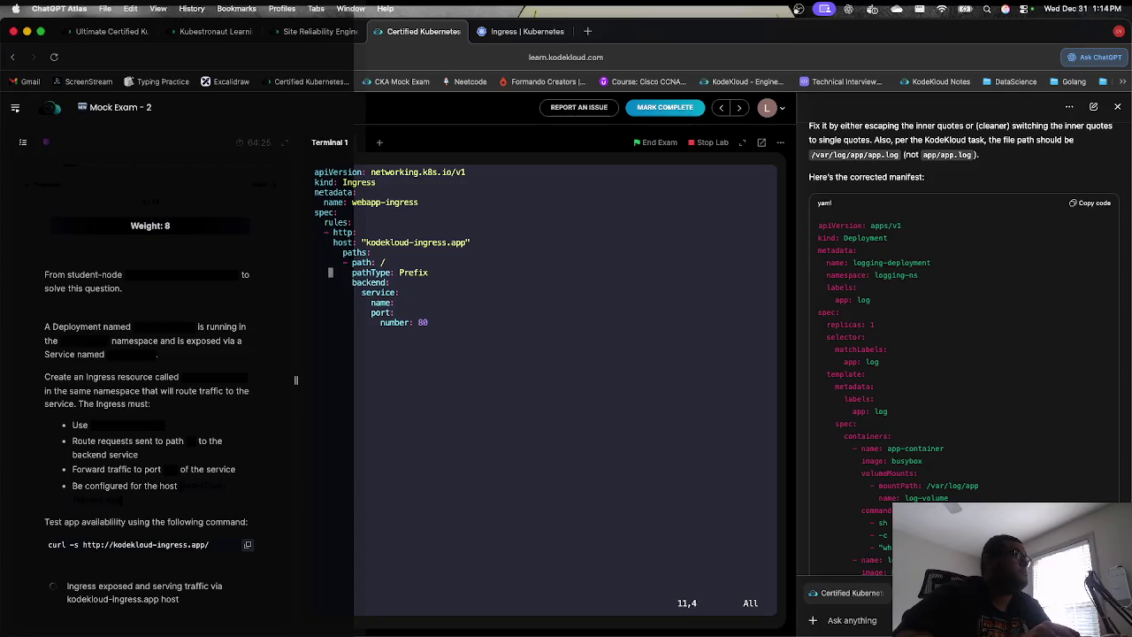
key("Right")
key("Right")
key("Right")
key("Down")
key("Down")
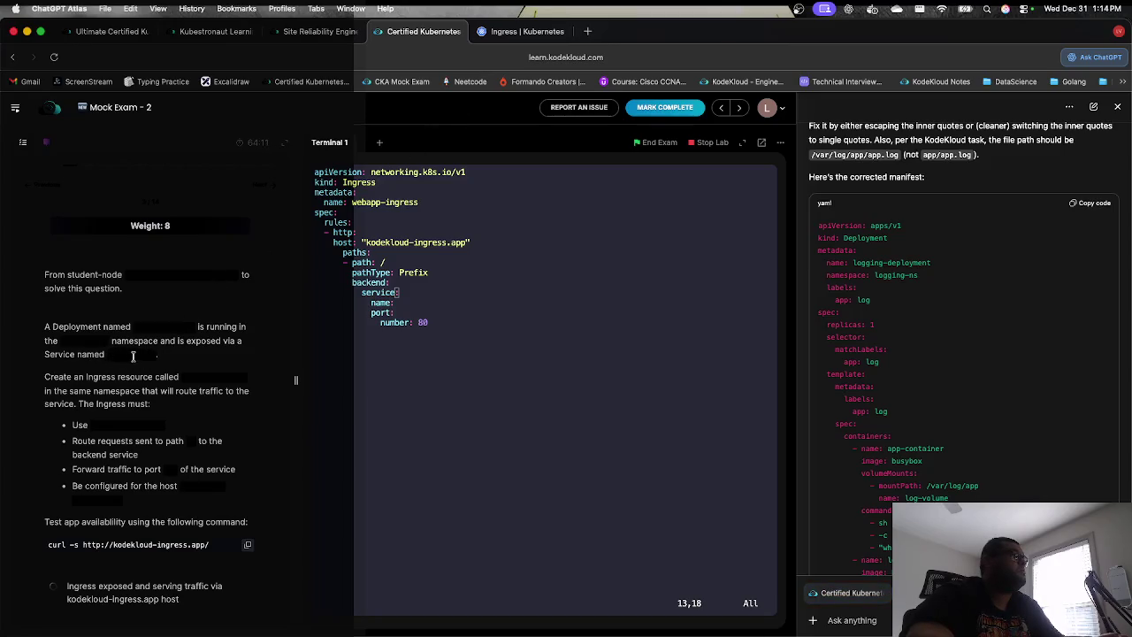
Step: Set the backend service name to webapp-svc and save ex3.yml with :wq
double_click(156, 357)
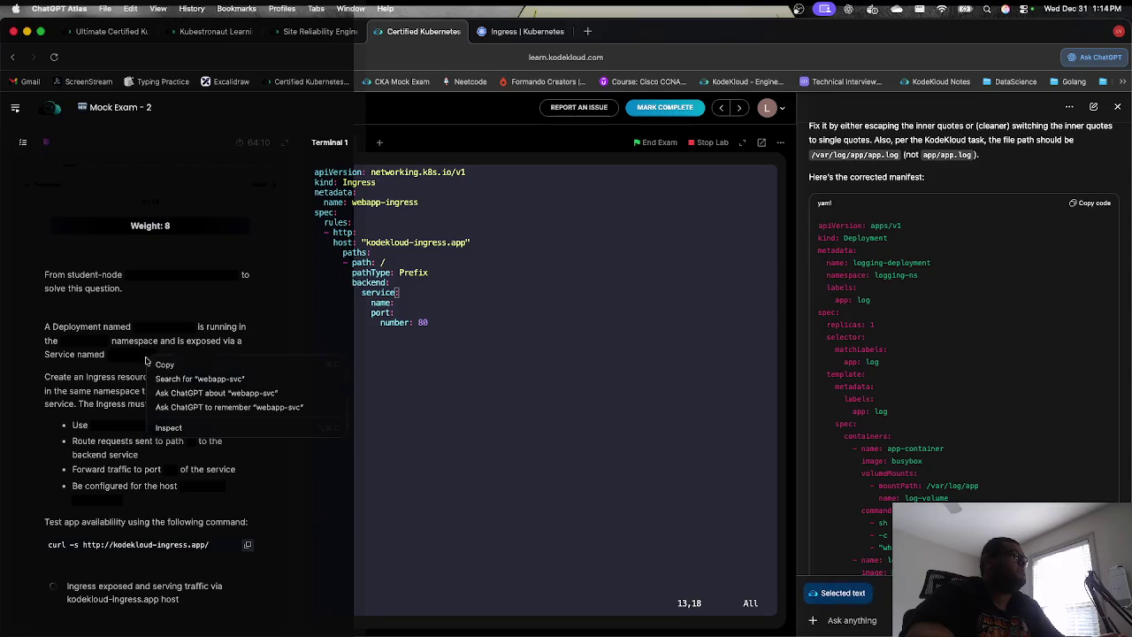
left_click(413, 345)
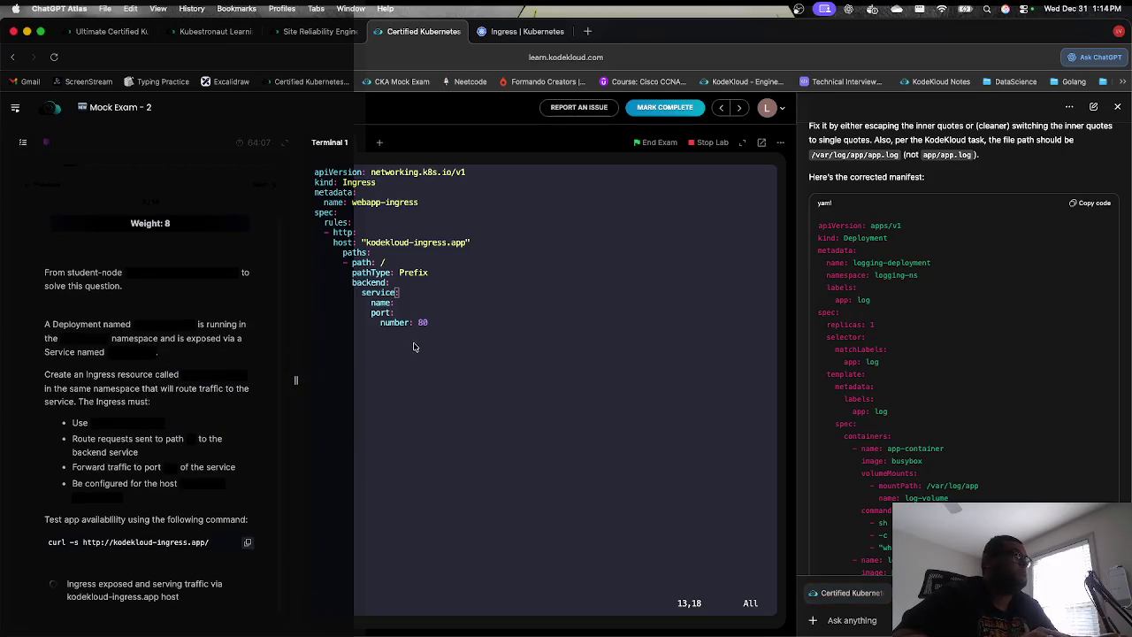
key("i")
key("Down")
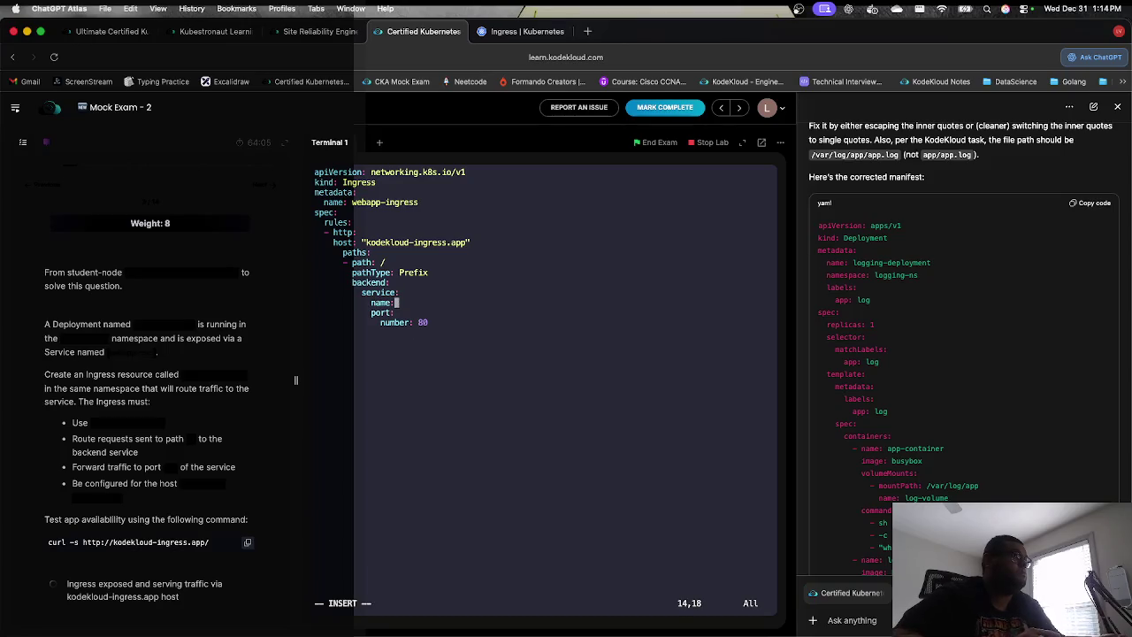
key("Left")
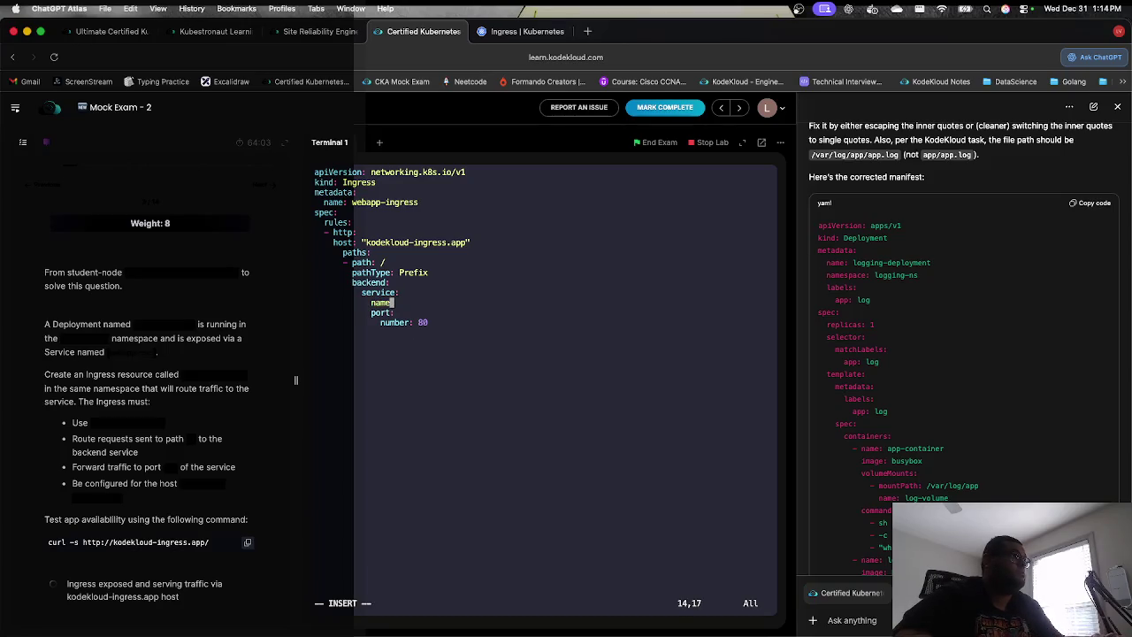
type(": webapp-svc")
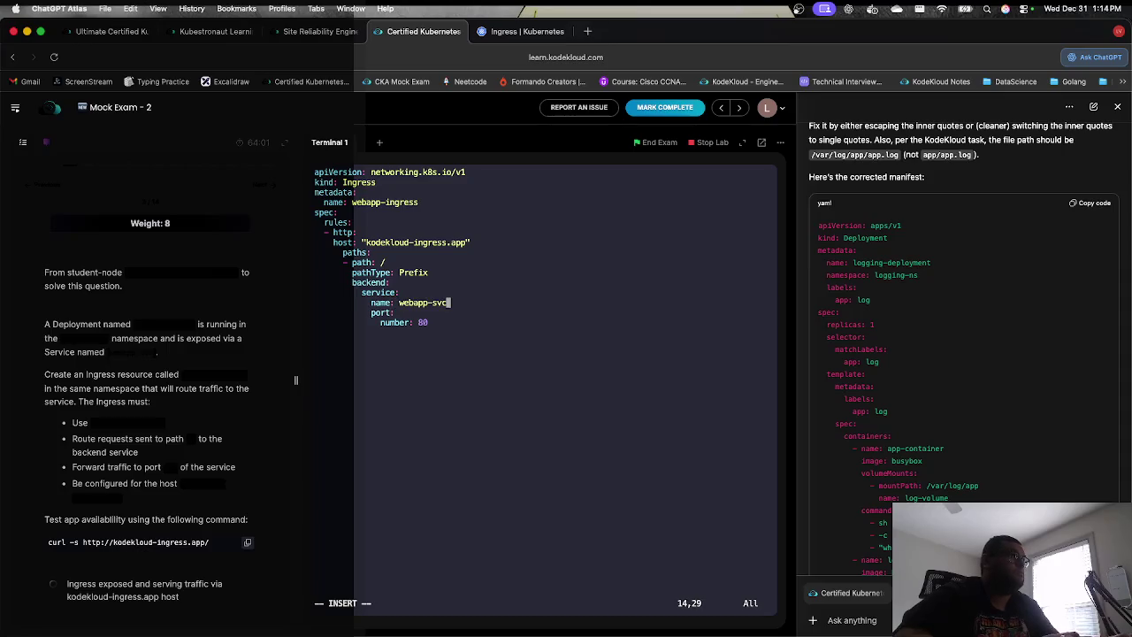
key("Escape")
type(":wq")
key("Return")
type("k")
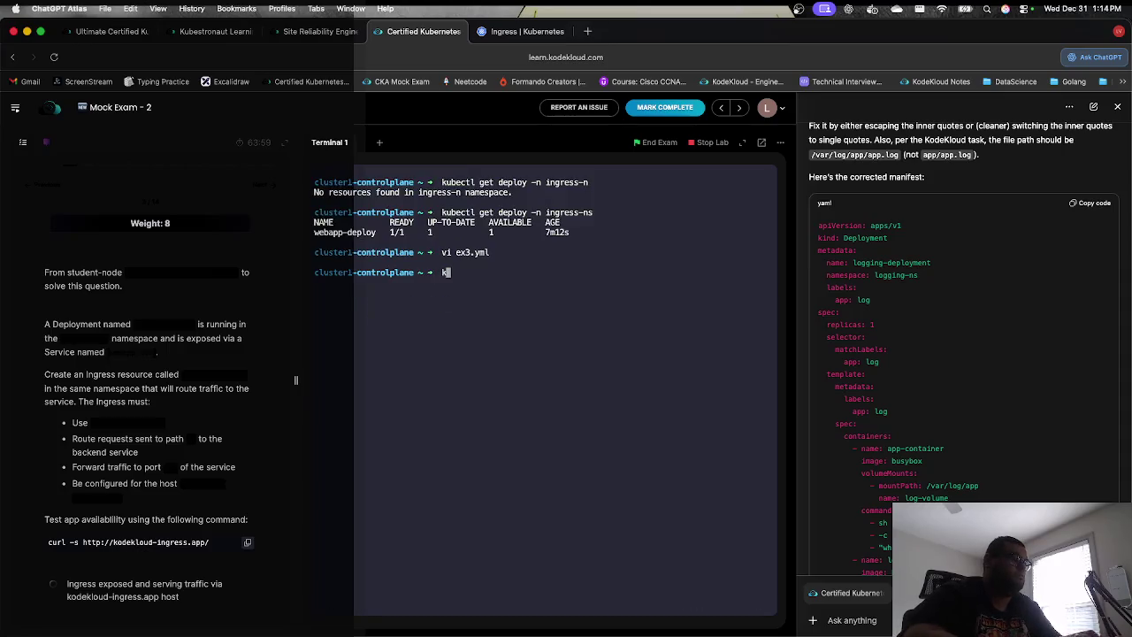
type("ubectl create e")
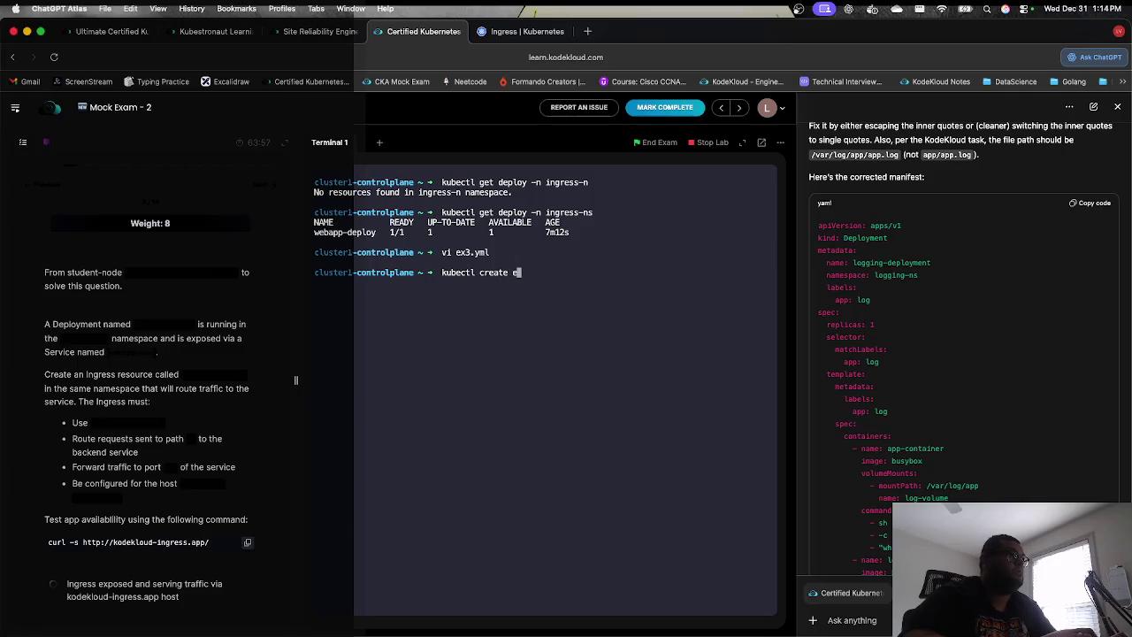
Step: Run kubectl create -f ex3.yml, then reopen ex3.yml in vi with line numbers shown
key("BackSpace")
type("-f ex")
type("3.yml")
key("Return")
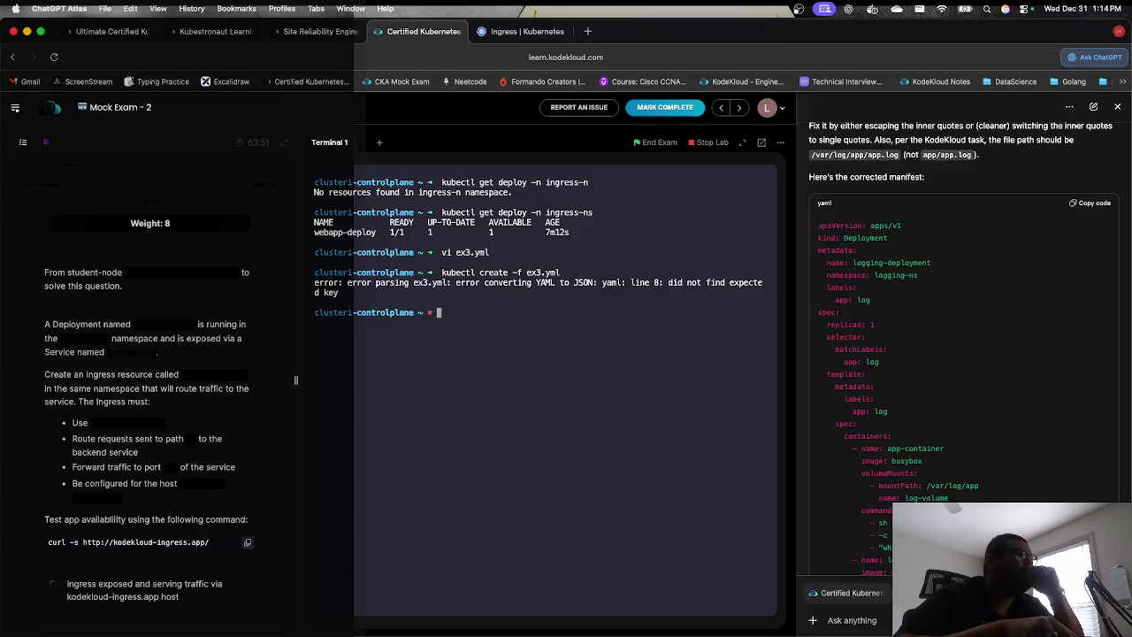
key("Up")
key("Up")
key("Return")
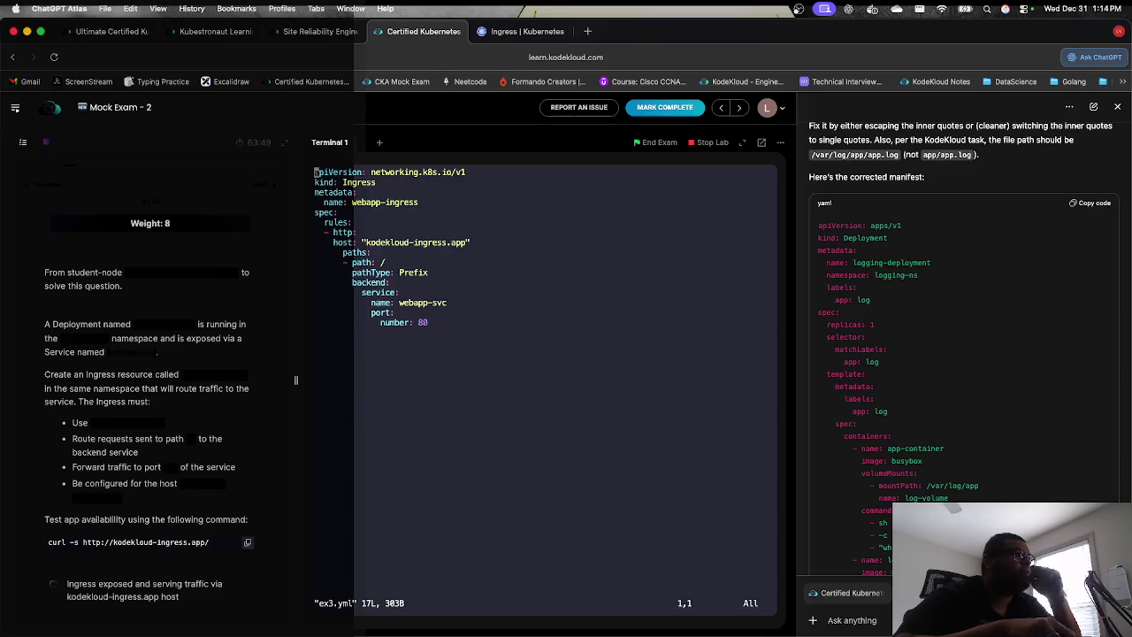
type(":set number")
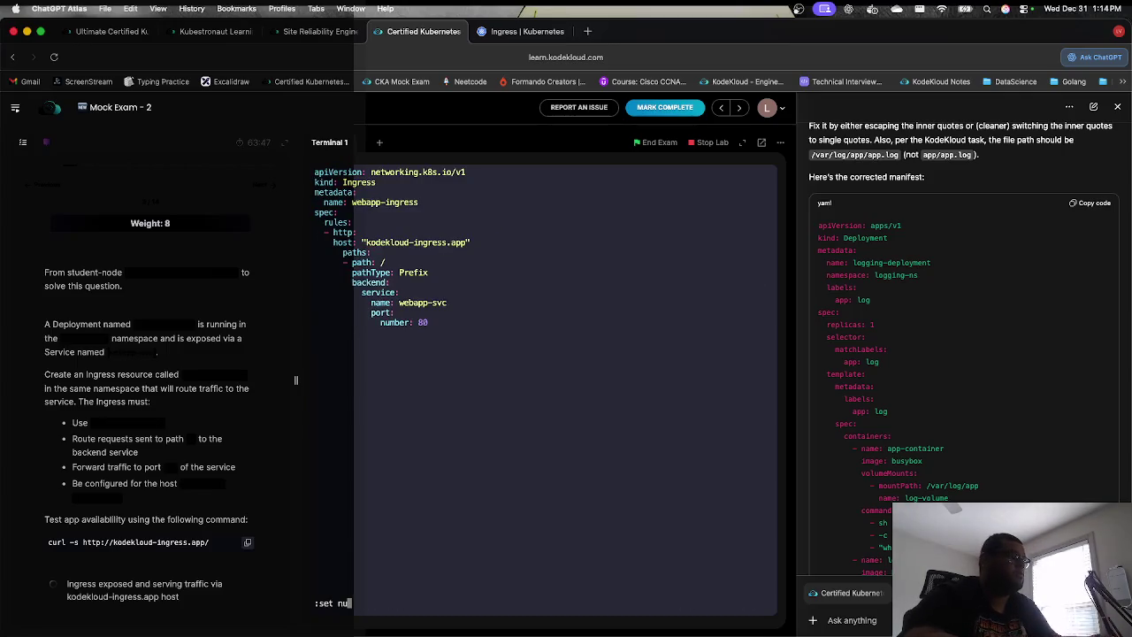
key("Return")
Step: Check line 8 against the Ingress docs host example and delete the misplaced host line
key("Down")
key("Down")
key("Down")
key("Right")
key("Right")
key("Right")
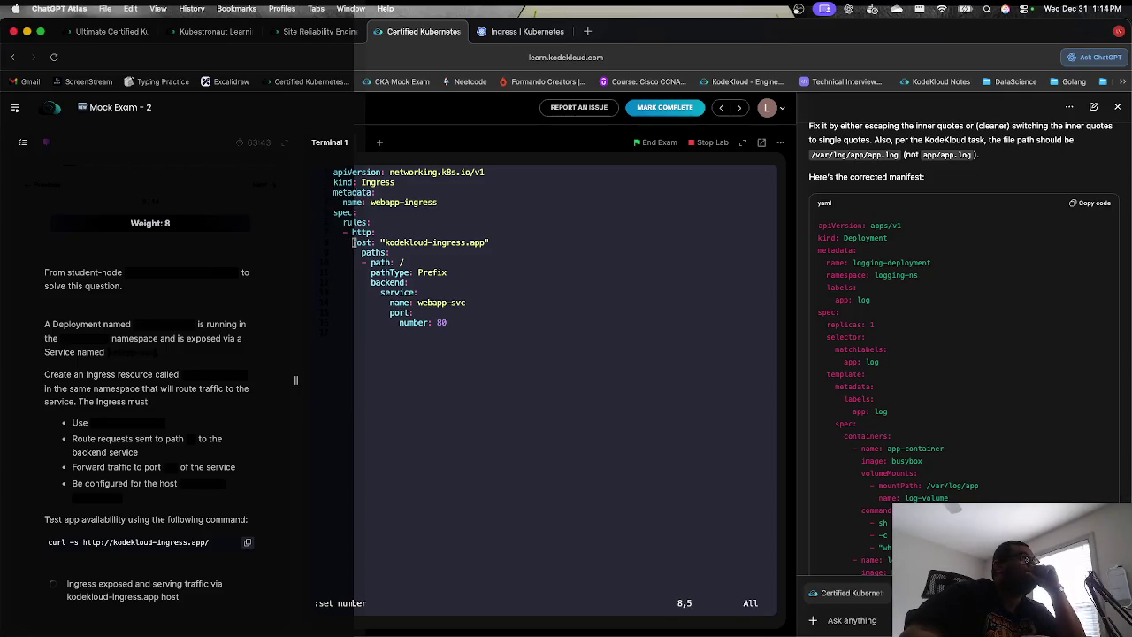
left_click(507, 34)
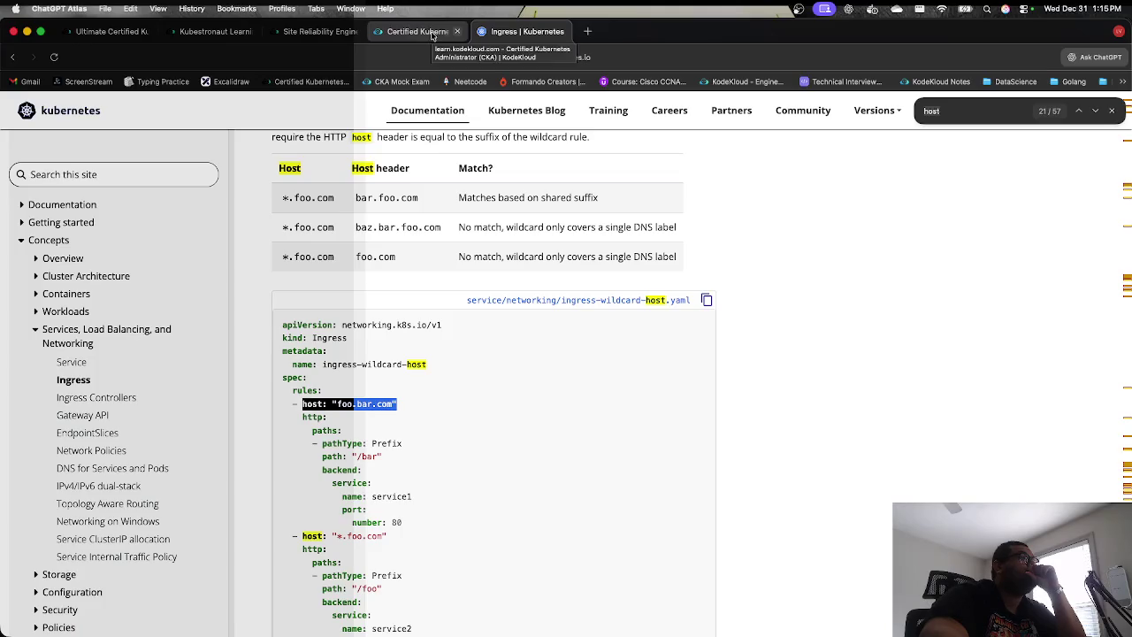
left_click(432, 35)
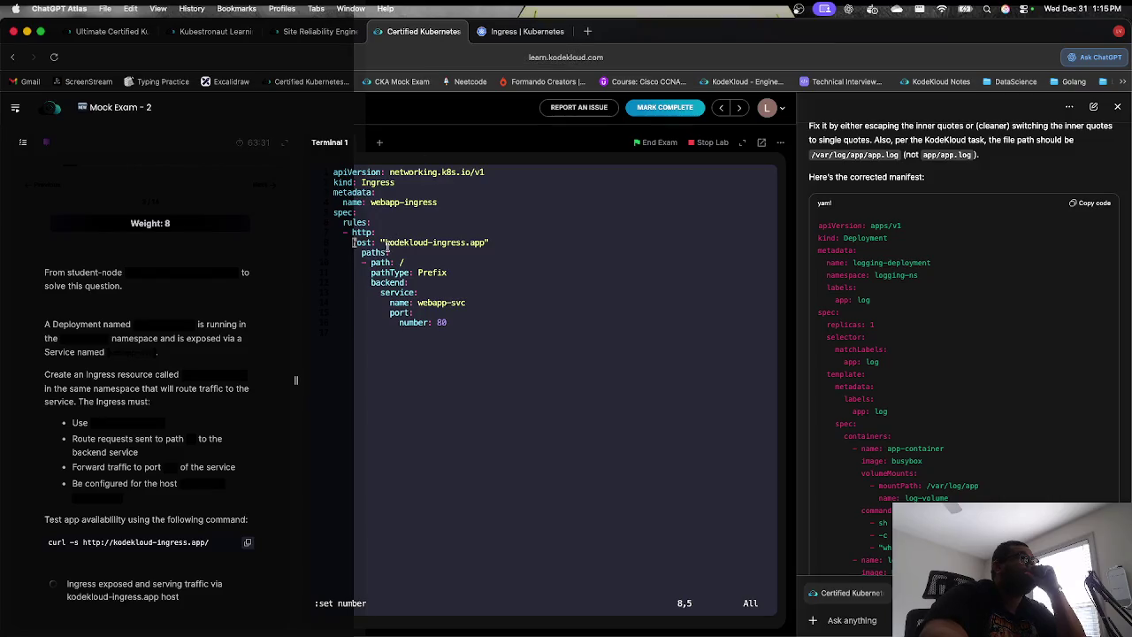
key("i")
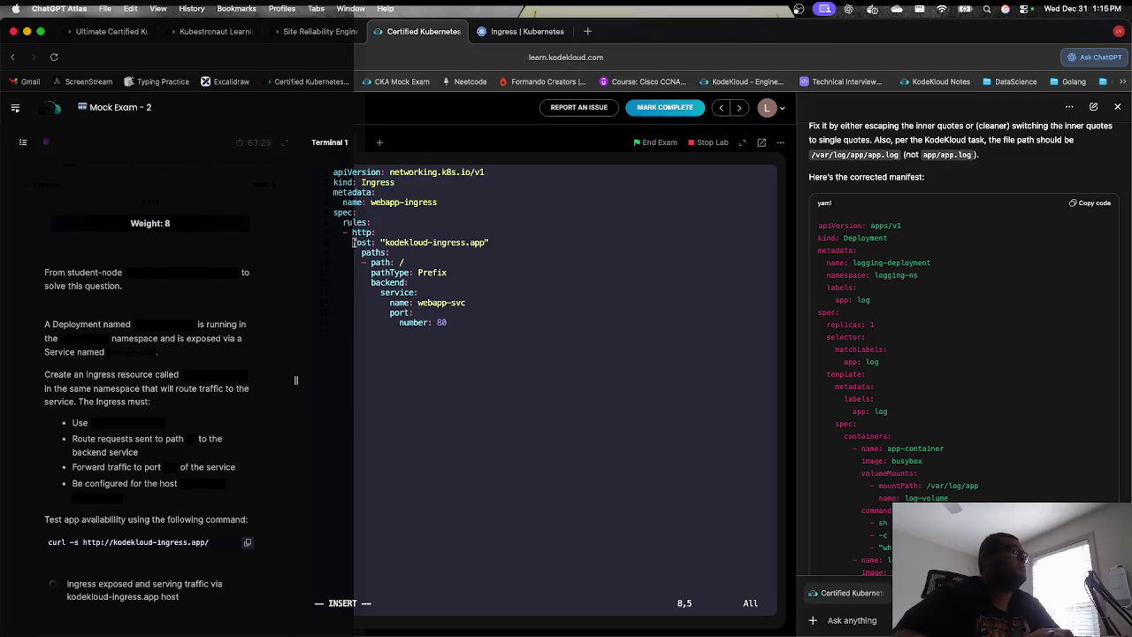
key("Right")
key("Right")
key("Right")
key("Right")
key("Right")
key("Right")
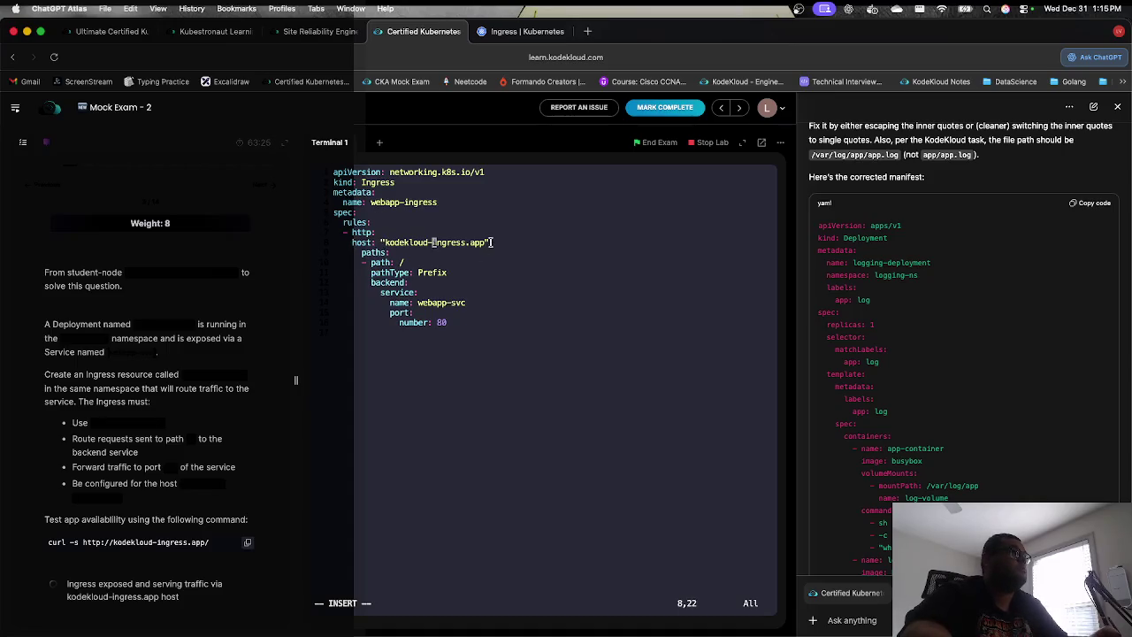
left_click_drag(492, 243, 352, 244)
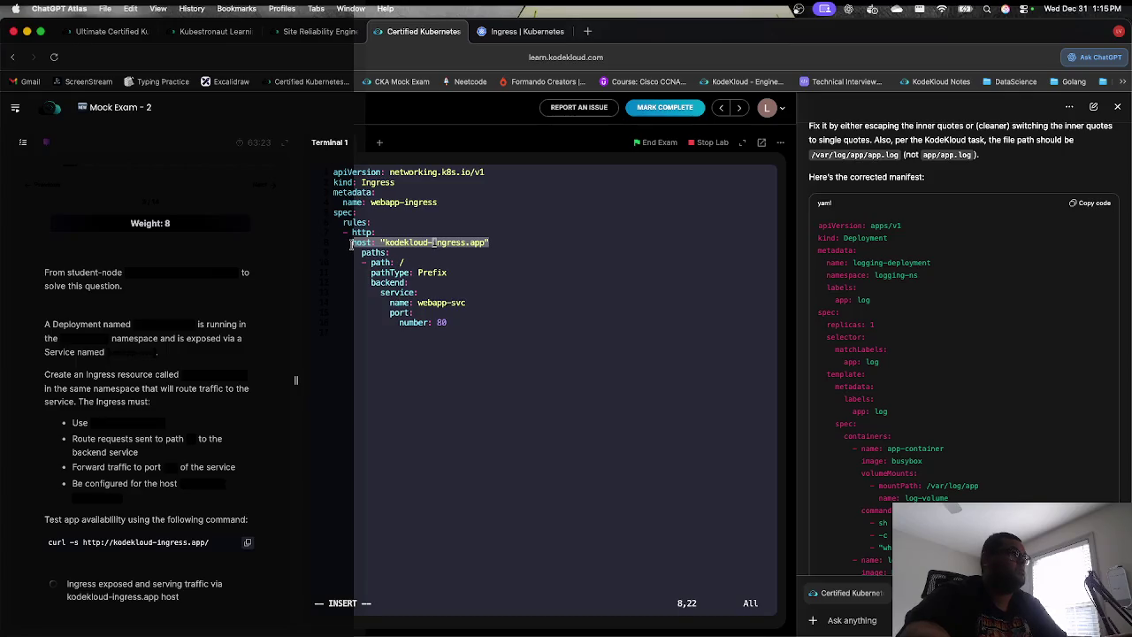
key("Escape")
key("d")
key("d")
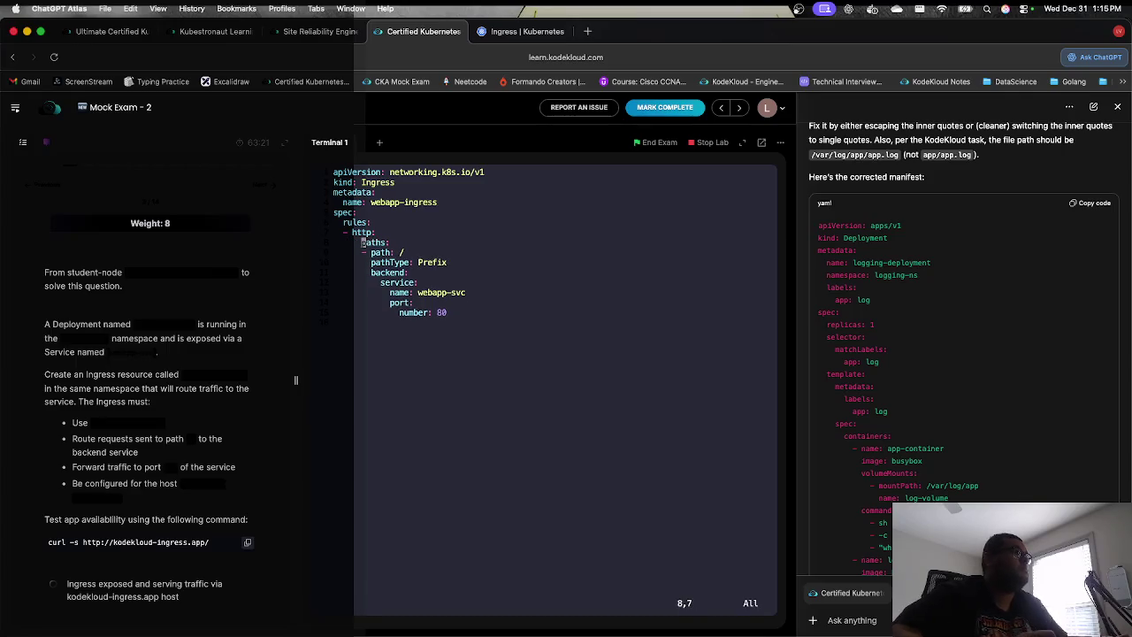
Step: Put host: "kodekloud-ingress.app" on the rule's dash line above http: and save the manifest
key("Up")
key("Left")
key("Left")
key("i")
key("Return")
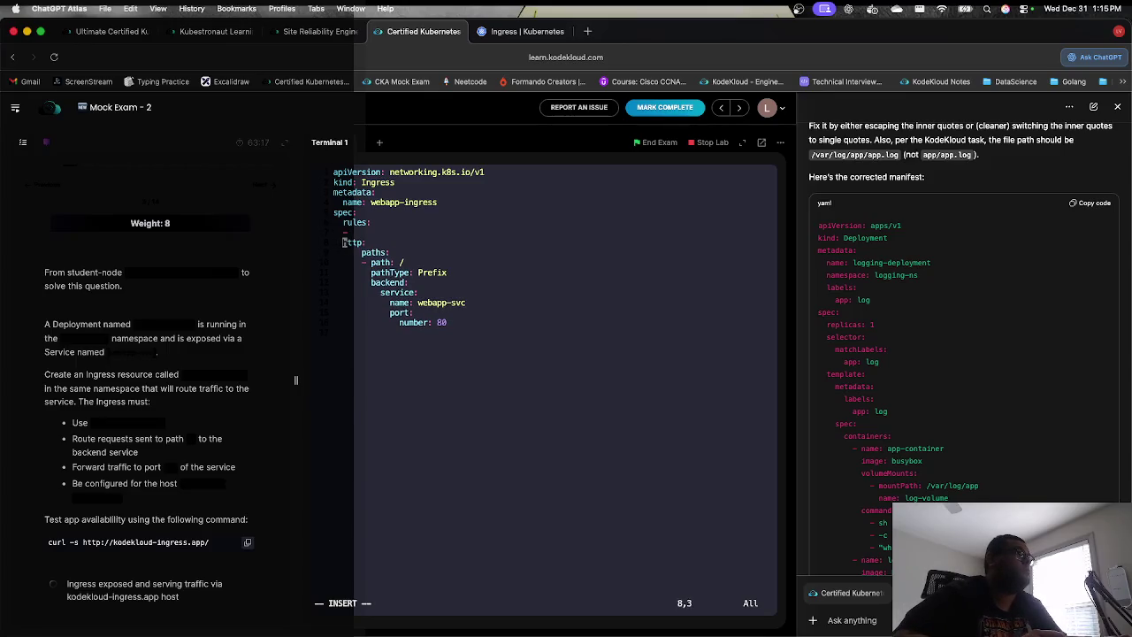
key("Up")
type("host: \"kodekloud-ingress.app")
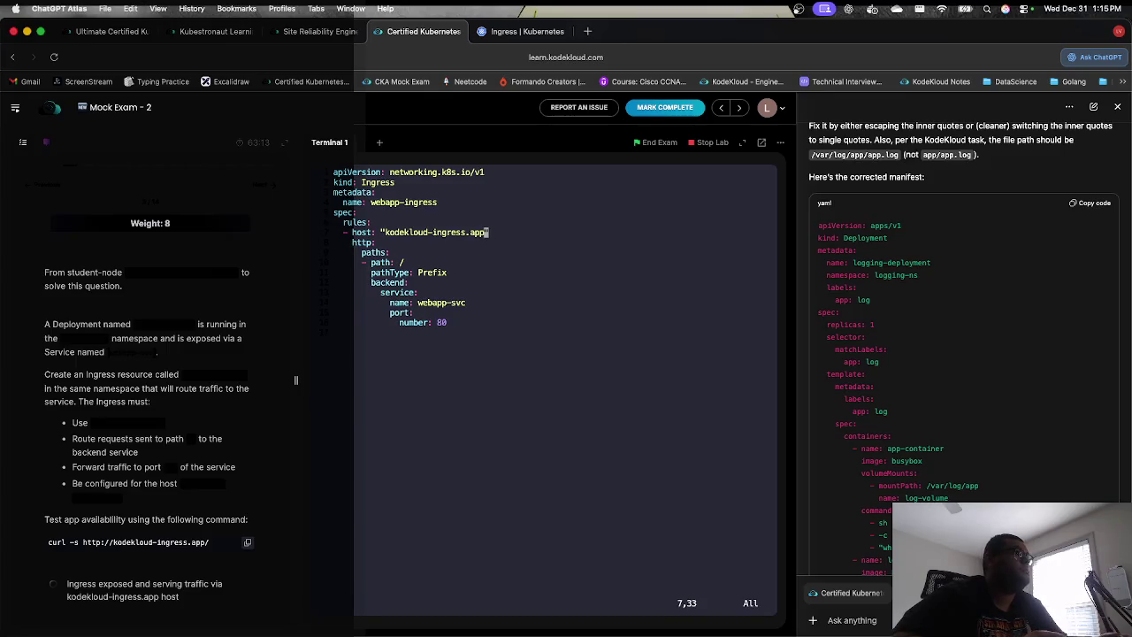
type("\"")
key("Escape")
type(":wq")
key("Return")
key("Up")
key("Up")
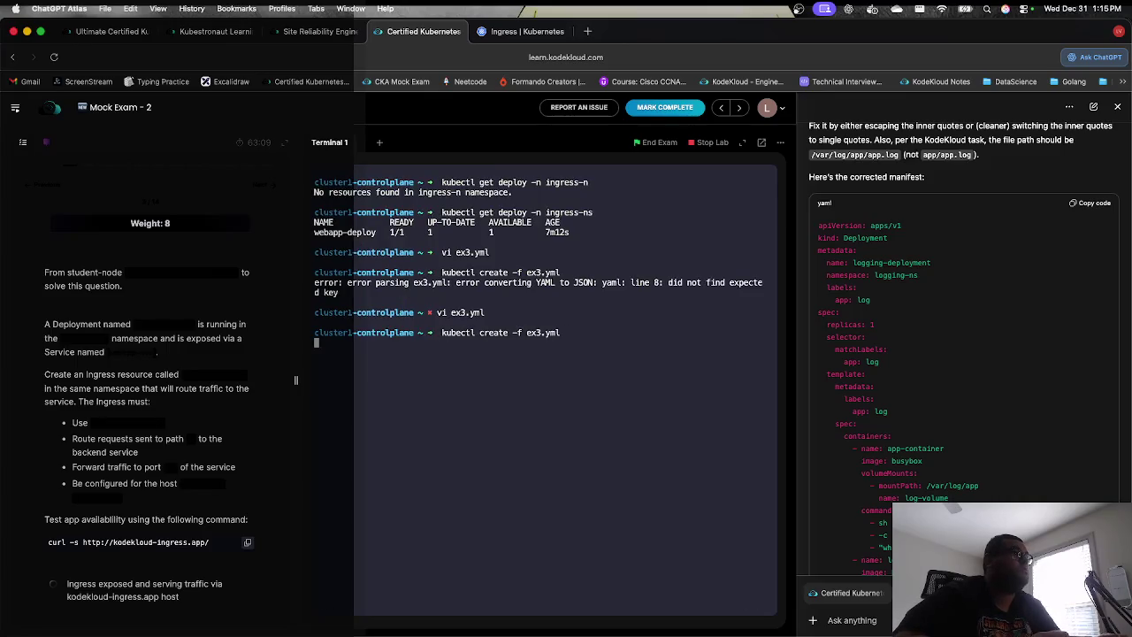
Step: Create webapp-ingress from the fixed ex3.yml, advance to the next question, and clear the terminal
key("Return")
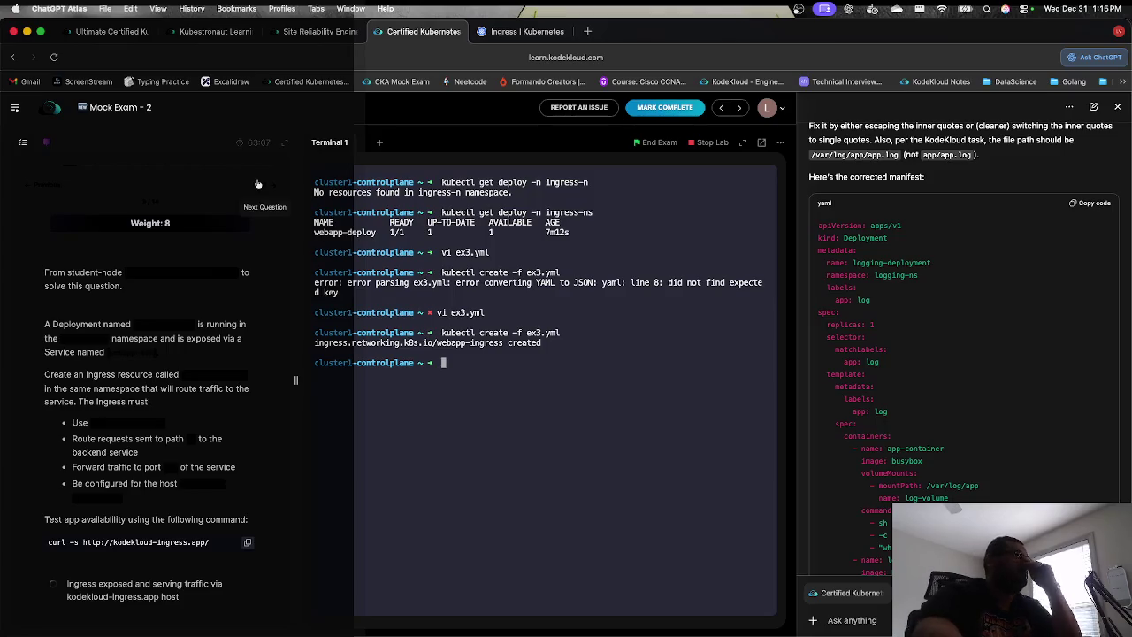
left_click(263, 183)
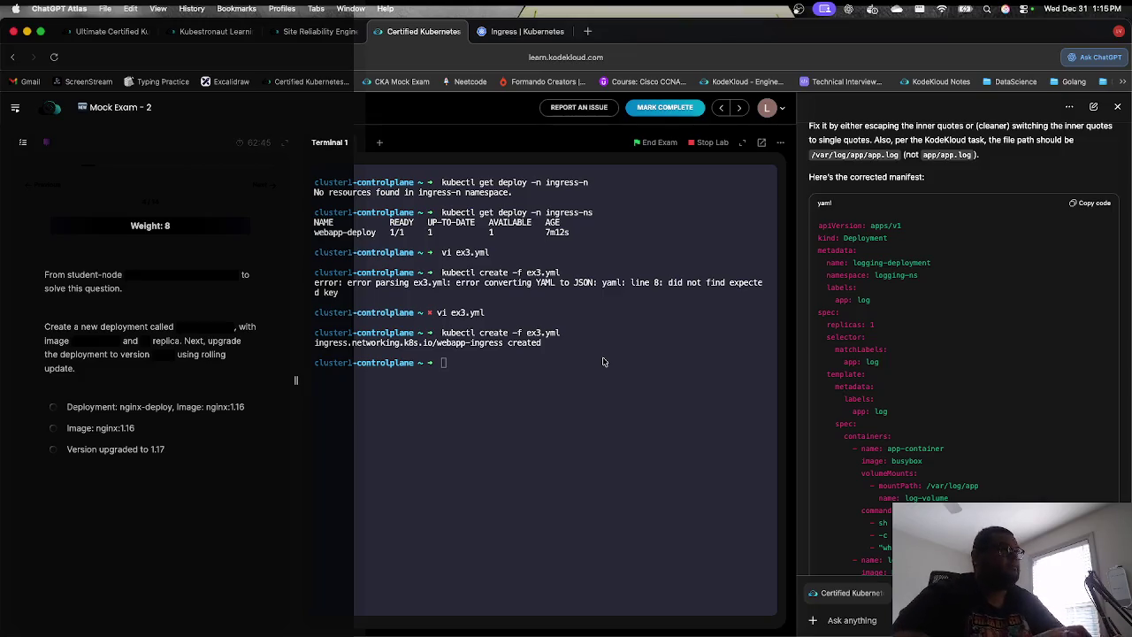
left_click(571, 355)
type("clear")
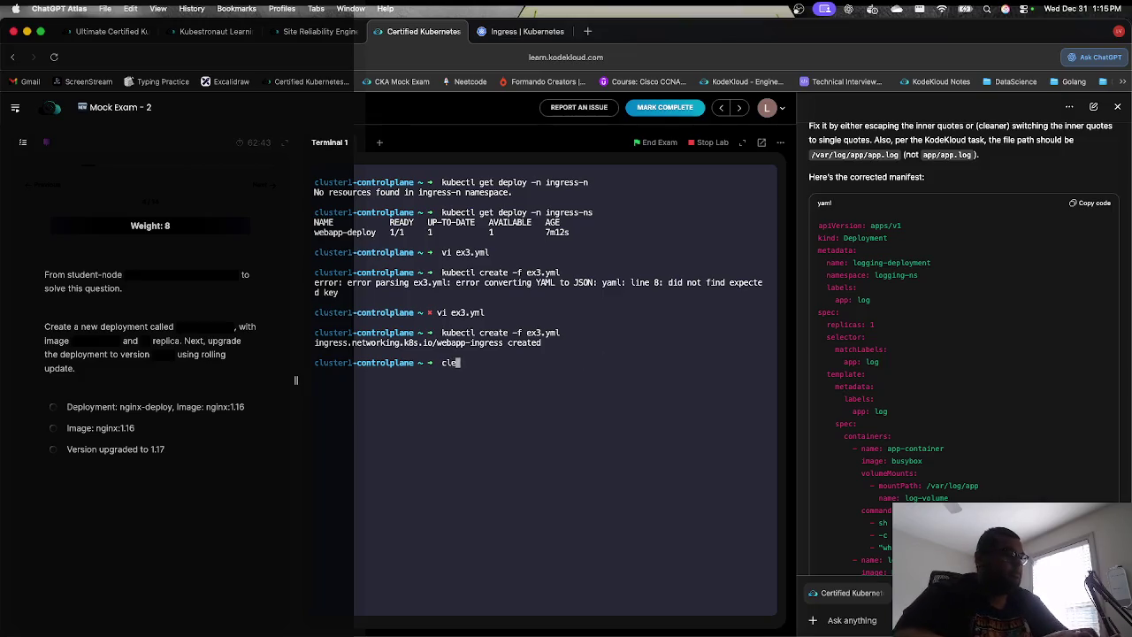
key("Return")
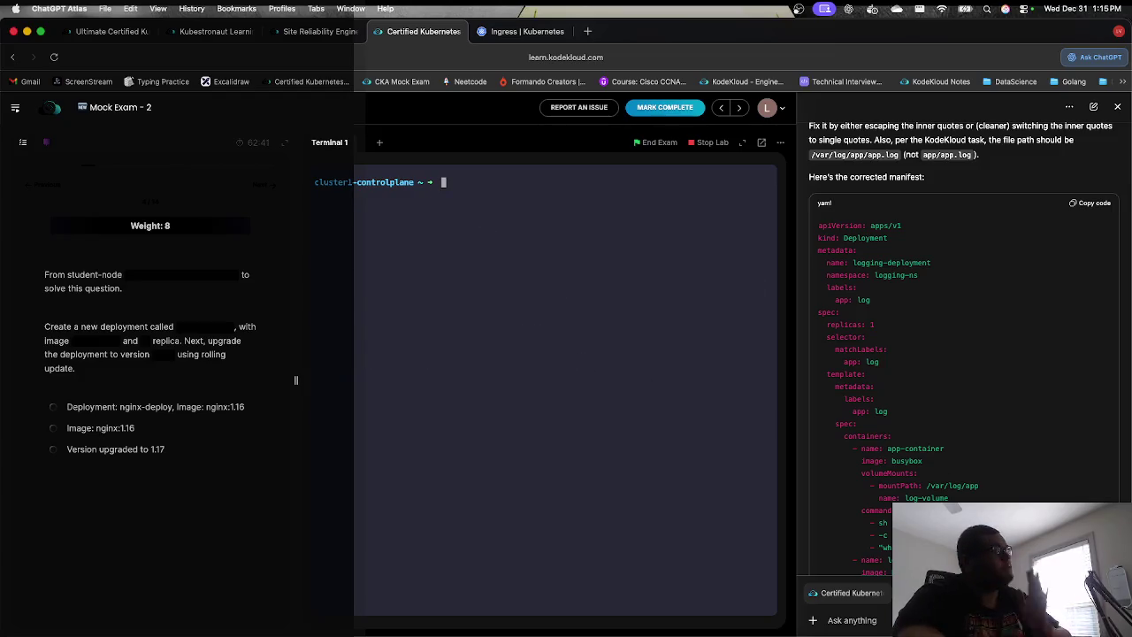